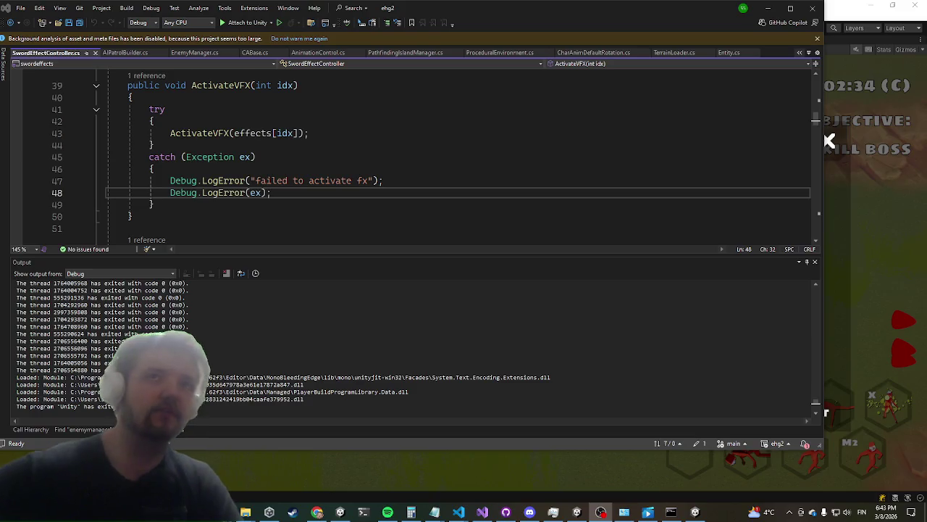
Return to the running game and charge the blue tentacled enemies with attacks, dash and secondary ability
click(776, 10)
key(Escape)
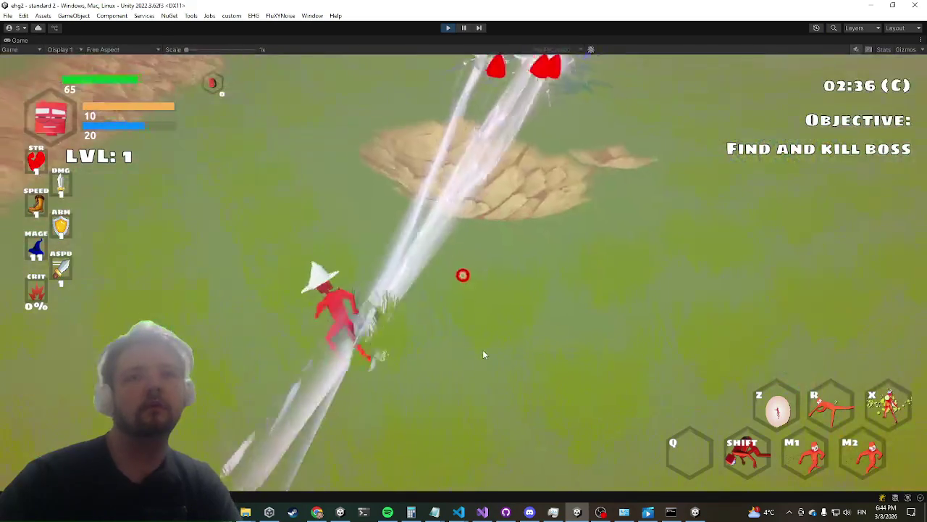
key(w)
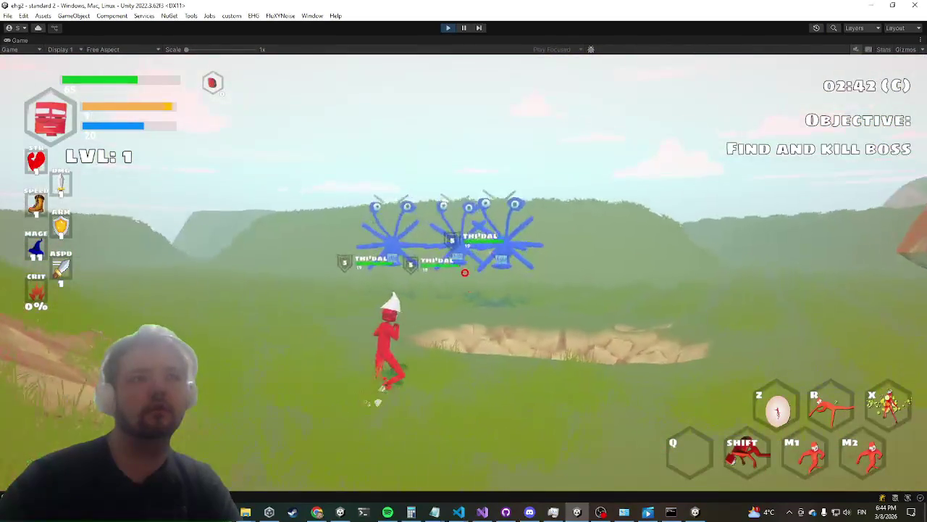
click(453, 265)
key(shift)
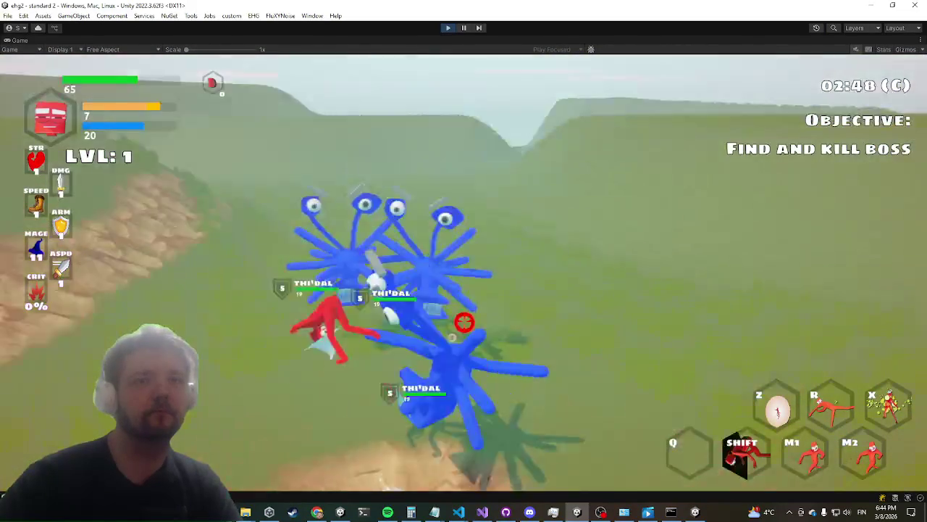
right_click(478, 265)
click(466, 264)
key(w)
click(466, 264)
Keep fighting the enemies on the rocks, checking the inventory panel mid-battle
click(466, 284)
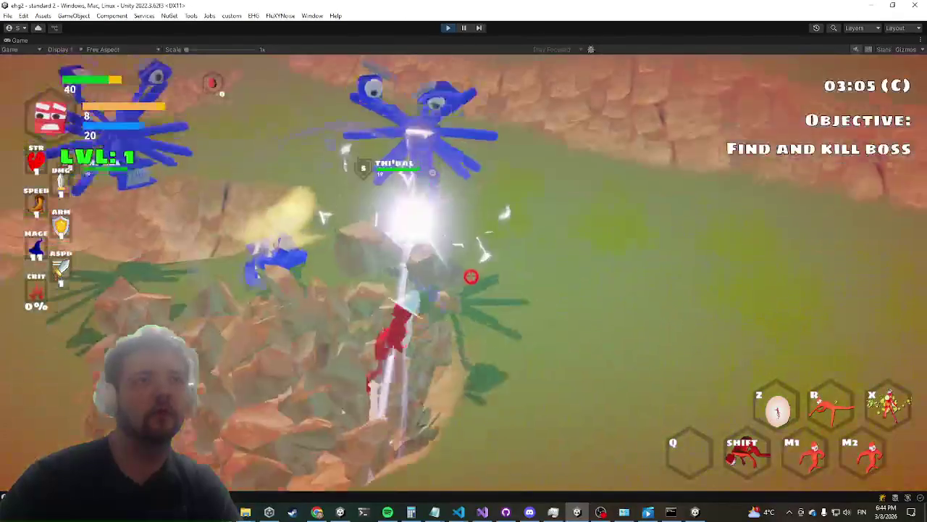
key(shift)
click(465, 264)
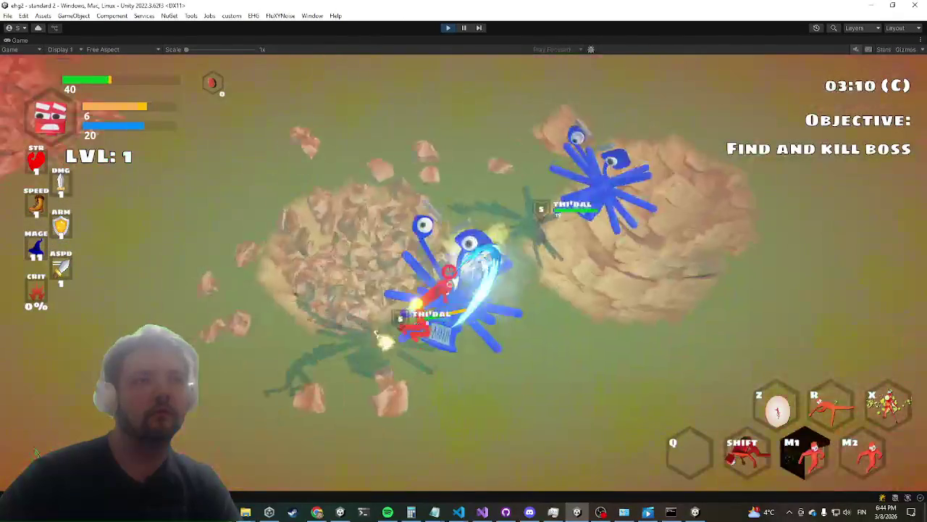
right_click(466, 264)
click(466, 265)
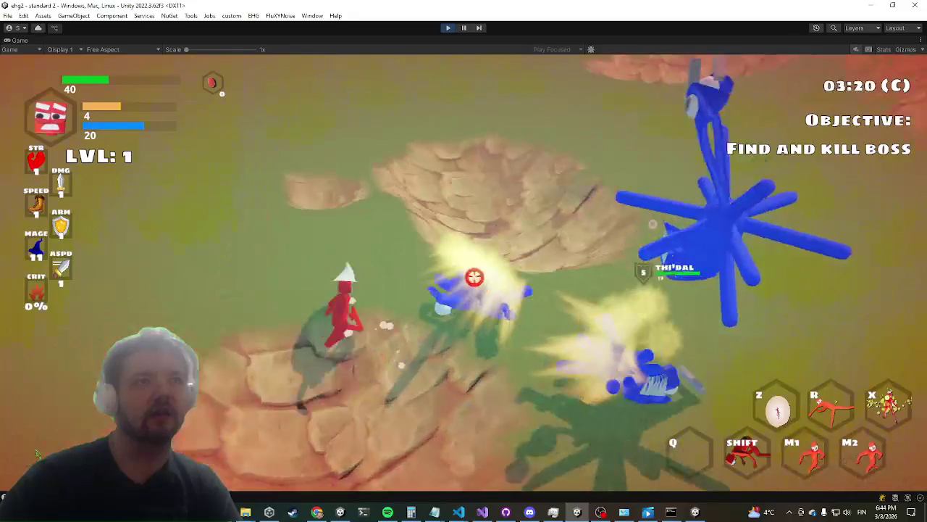
key(Tab)
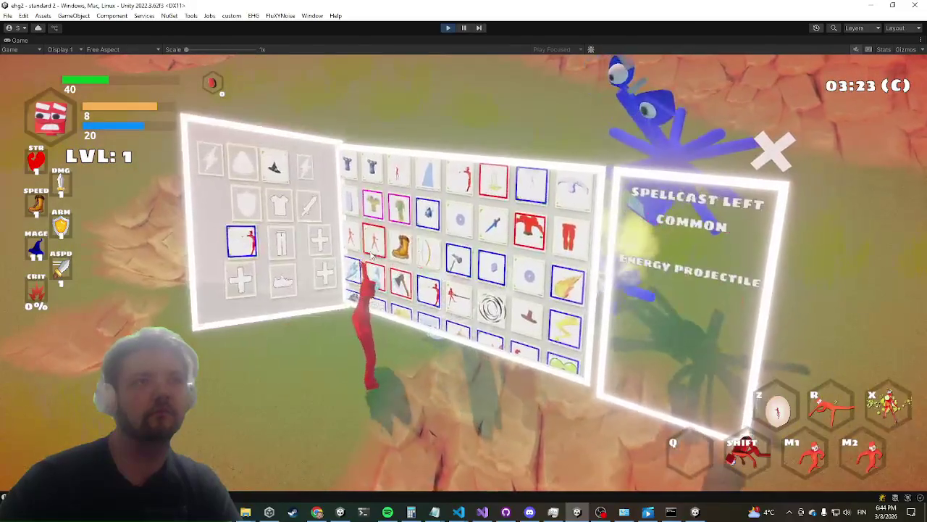
key(Tab)
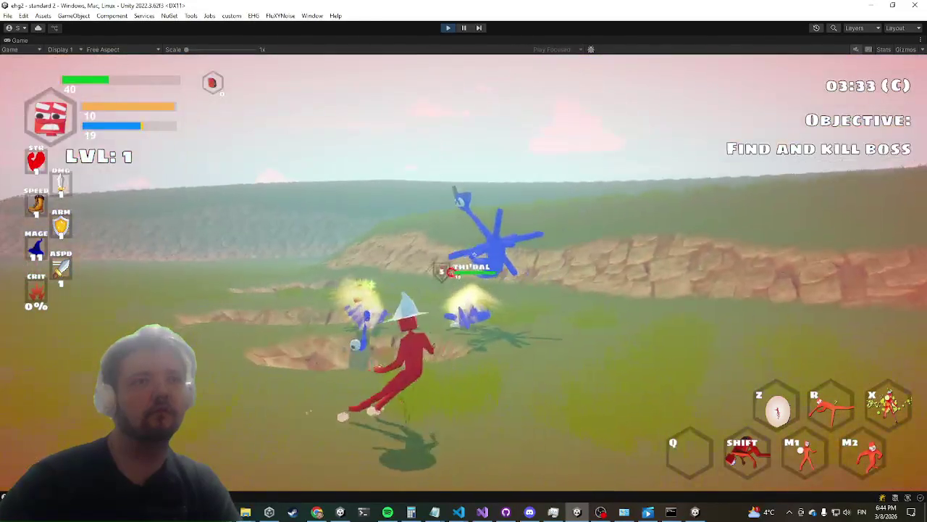
click(464, 261)
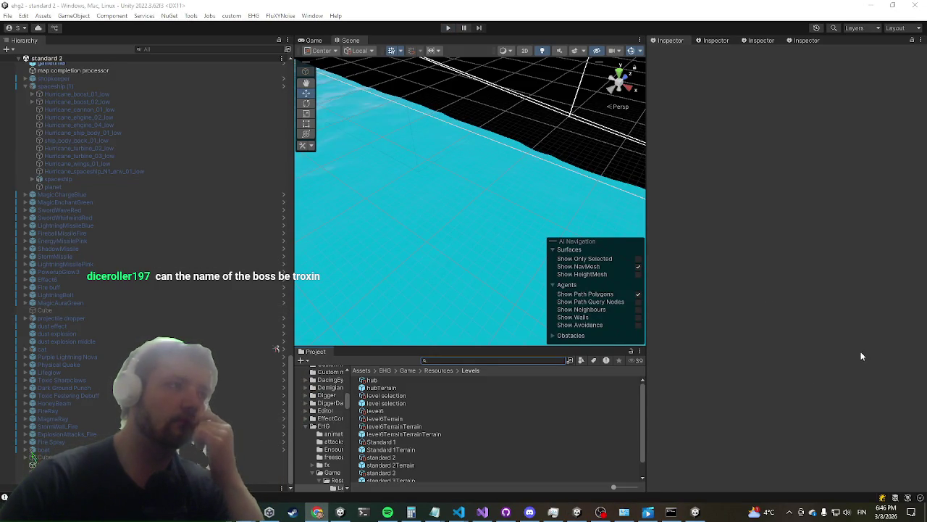
Scroll the Levels folder and open the Terrain (1)Terrain prefab for editing
scroll(416, 439, down, 1)
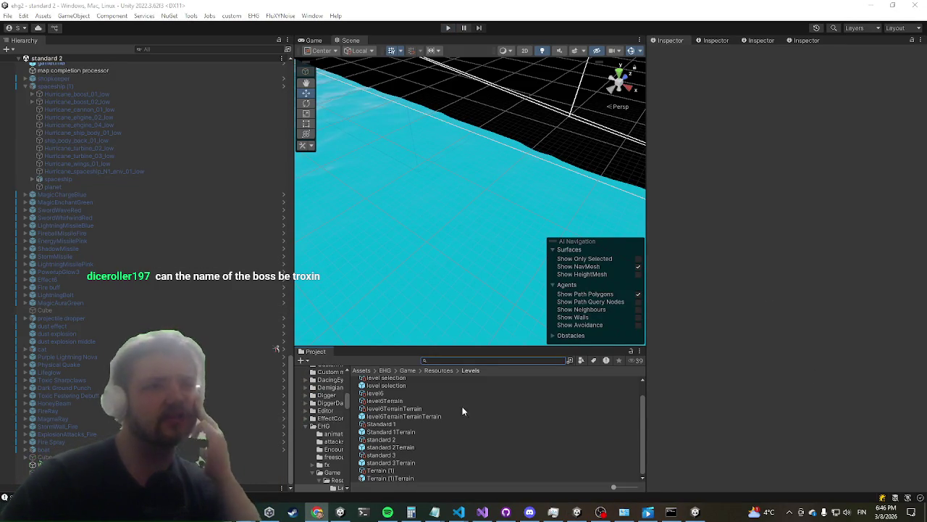
click(387, 479)
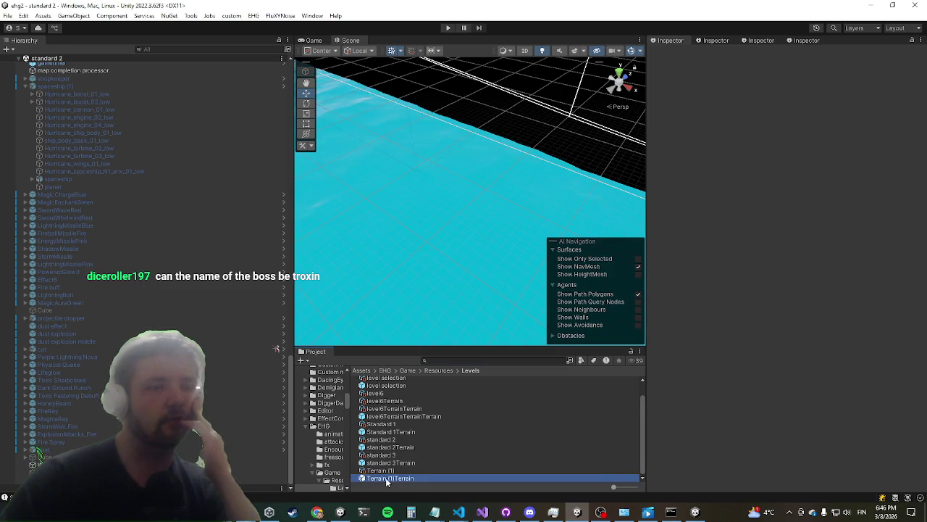
double_click(389, 479)
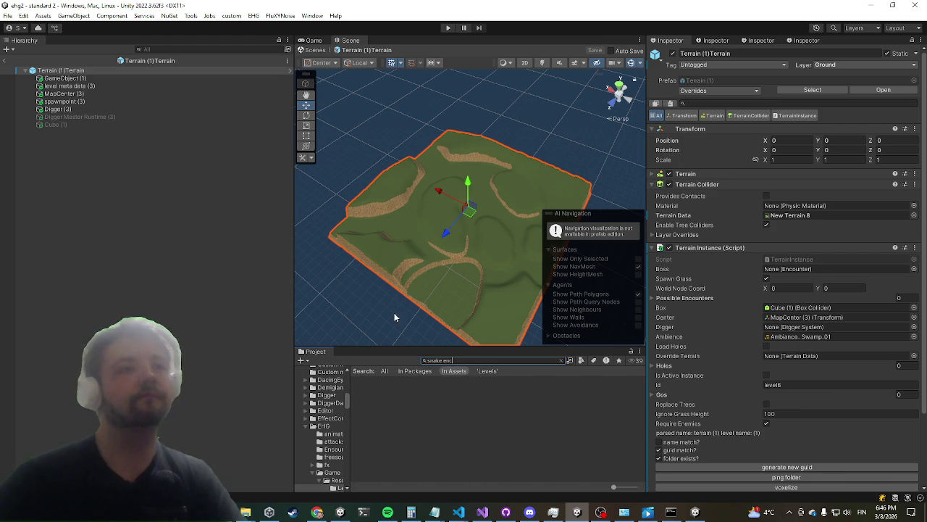
Search 'enemy mana' and place the EnemyManager prefab just below Digger Master Runtime
text(enemy mana)
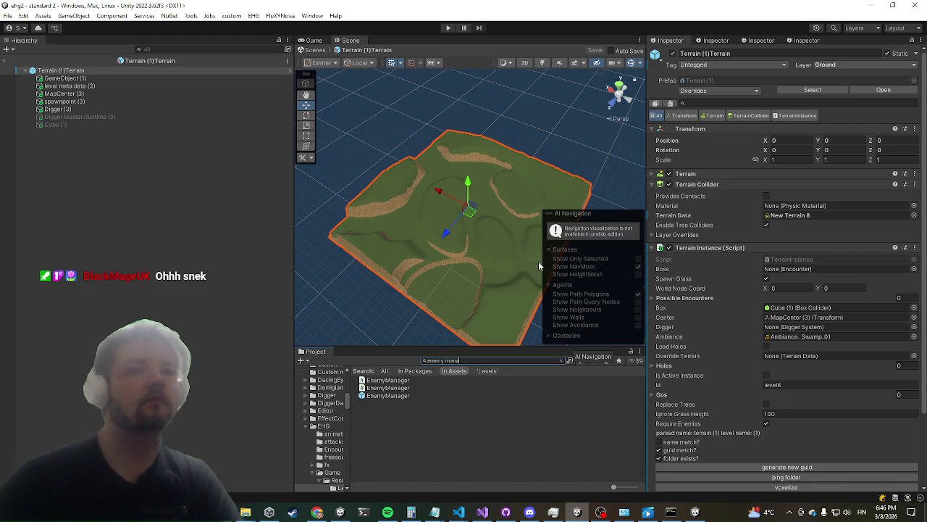
drag(390, 395, 195, 204)
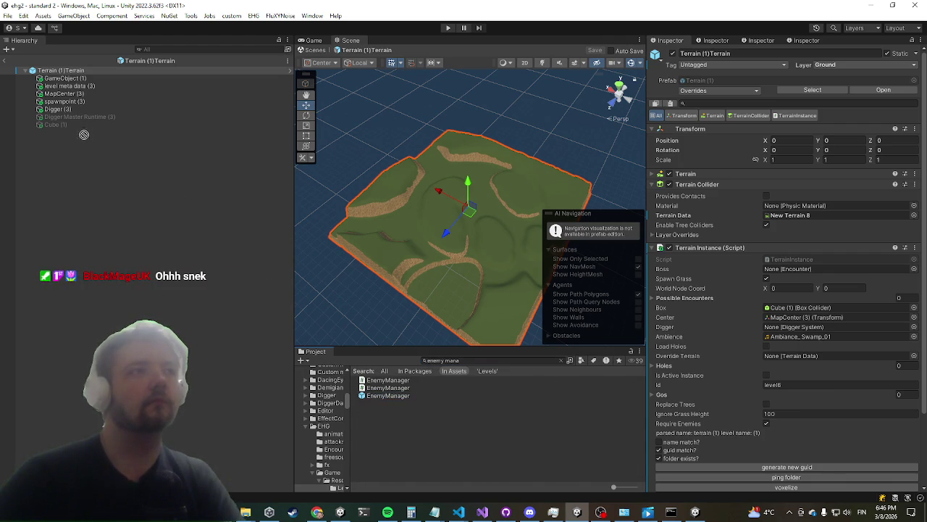
drag(87, 127, 145, 71)
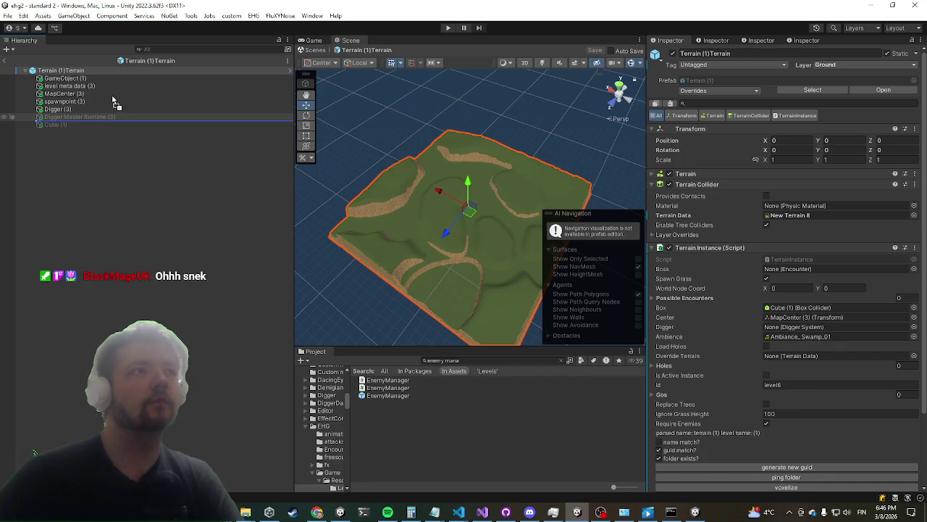
drag(82, 134, 83, 134)
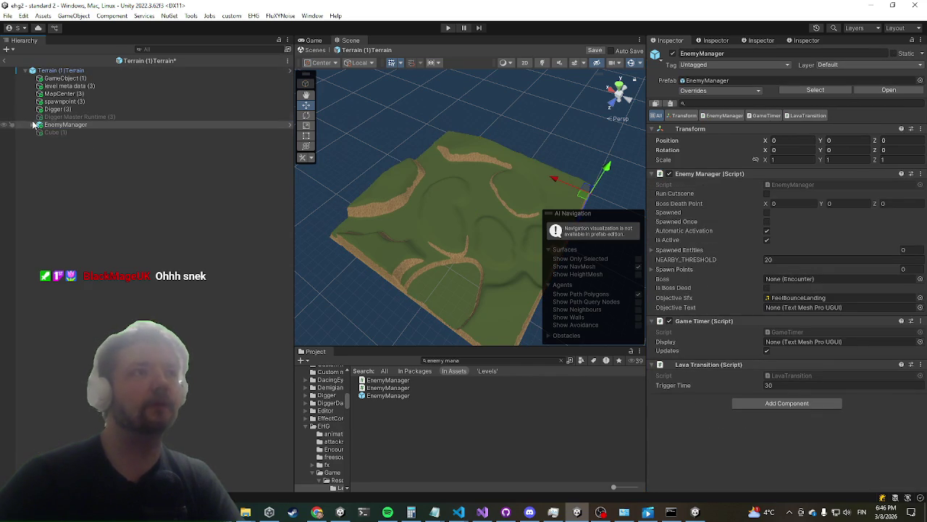
Inspect WavePool's encounters, duplicate the worm encounter and move worm (1) to the prefab root
click(38, 134)
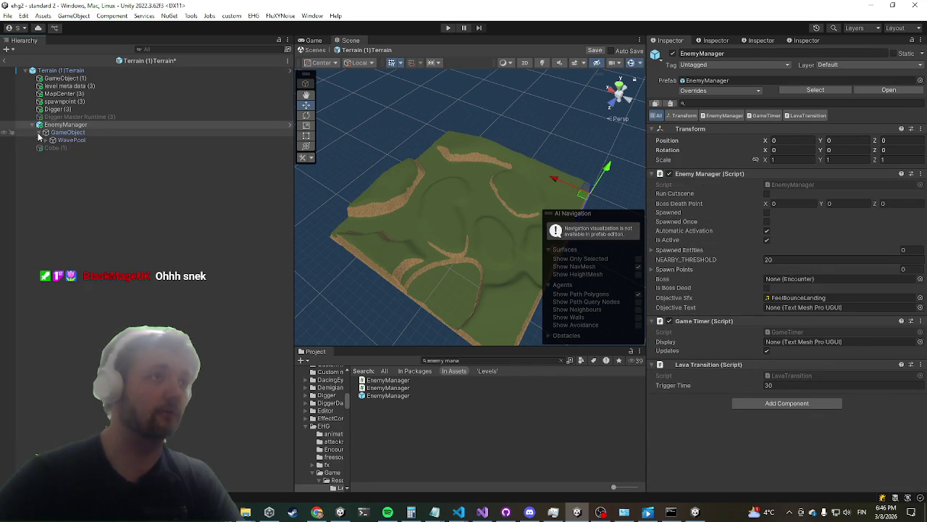
click(46, 141)
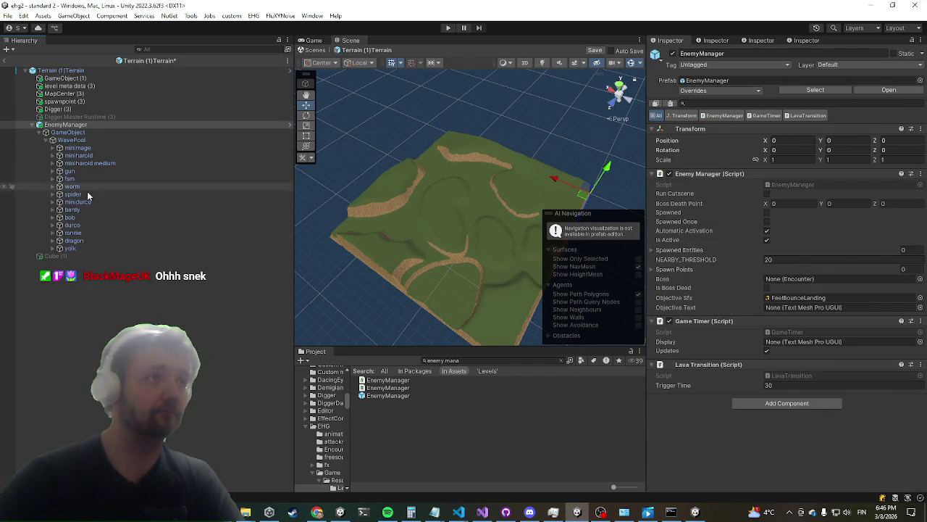
click(86, 240)
click(73, 233)
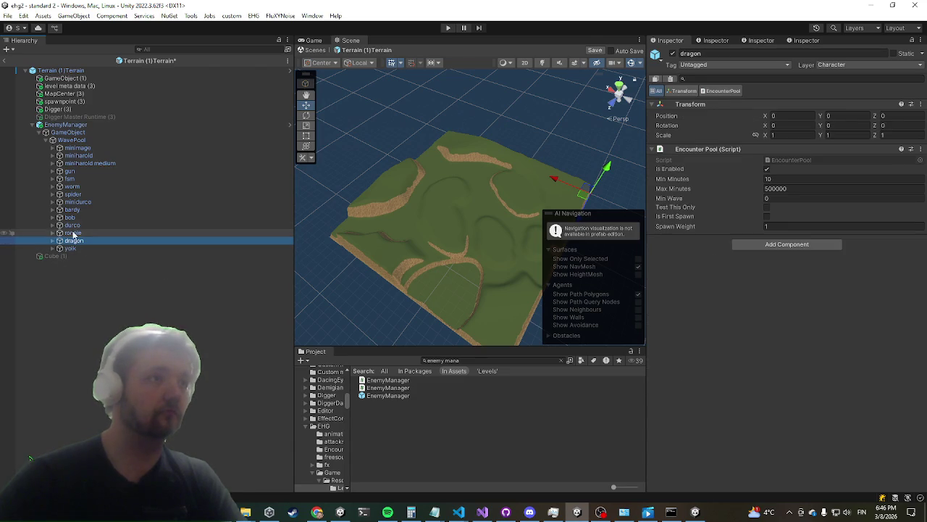
click(84, 202)
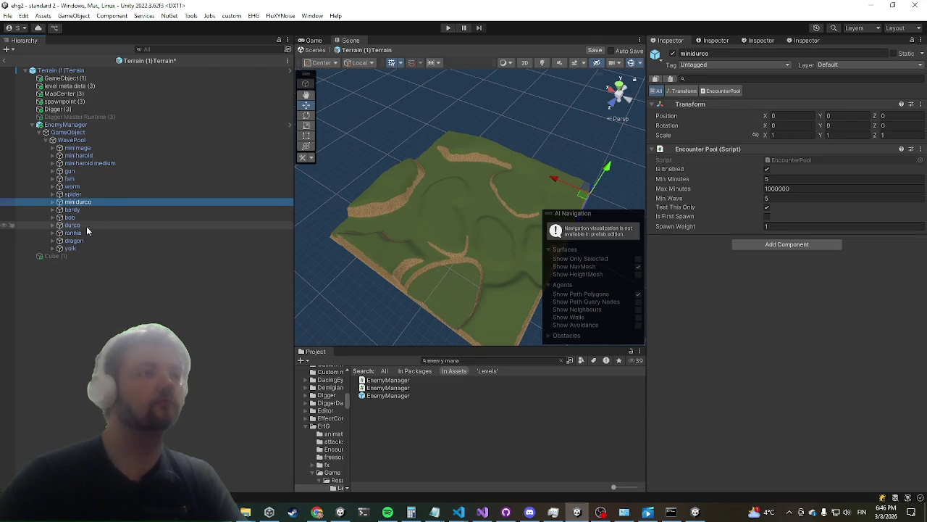
click(82, 187)
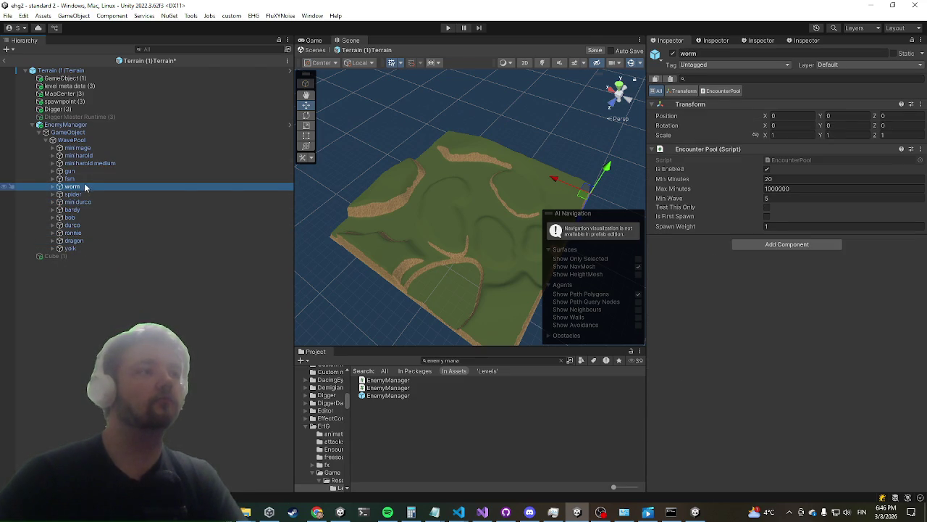
key(ctrl+d)
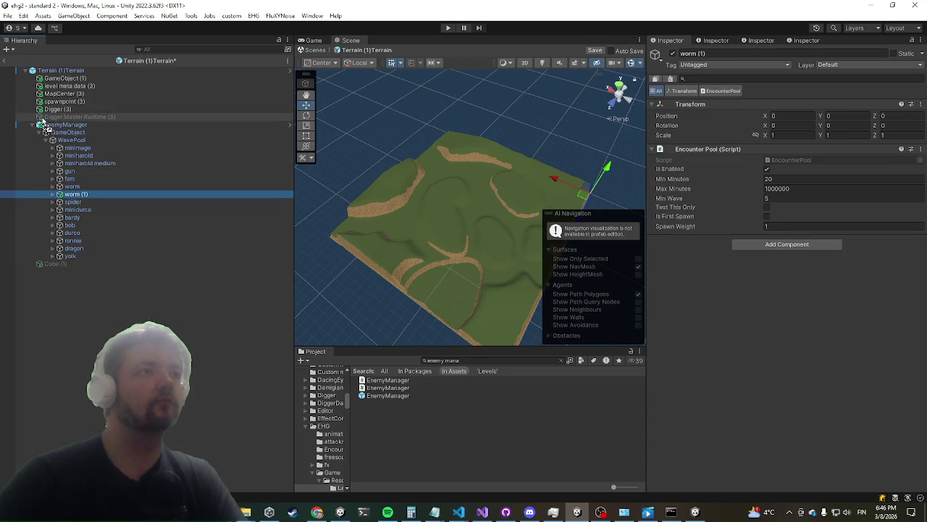
drag(58, 127, 57, 136)
Delete EnemyManager from the prefab and slide worm (1) along X
click(58, 140)
right_click(86, 182)
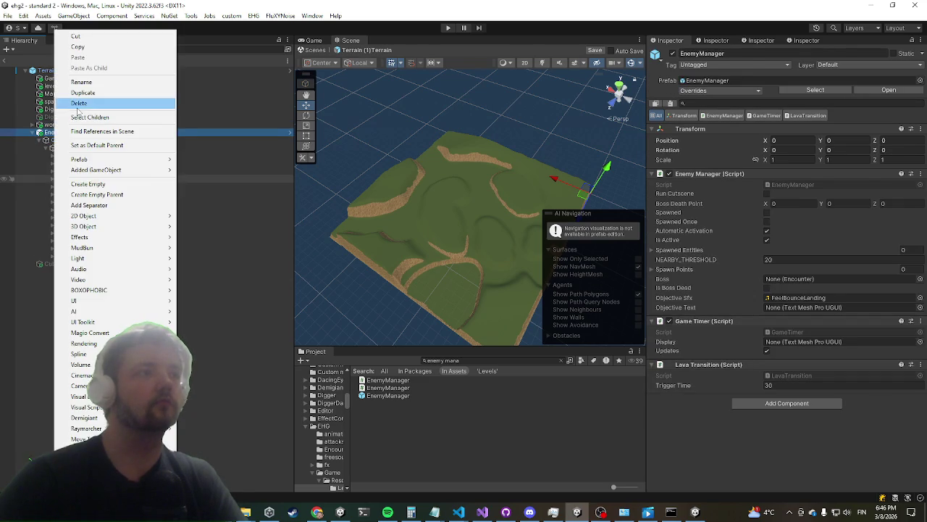
click(77, 106)
click(70, 128)
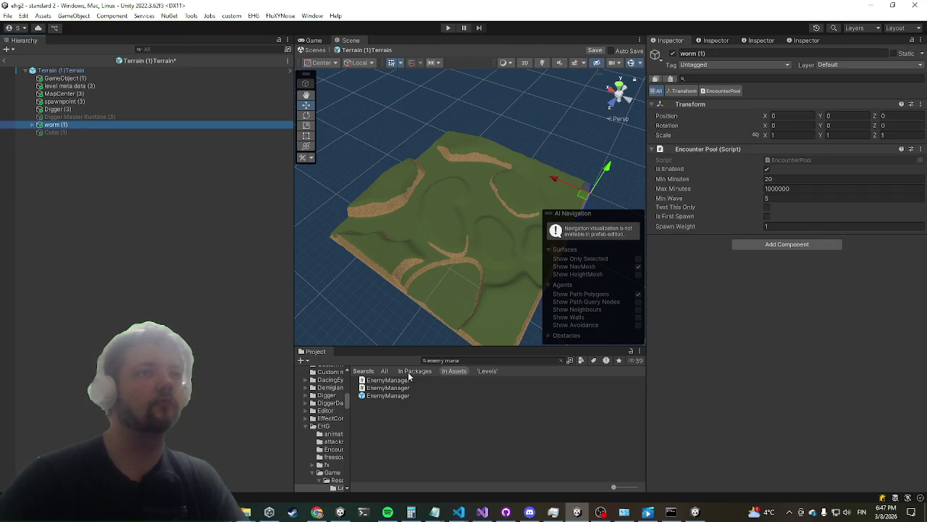
drag(487, 177, 500, 187)
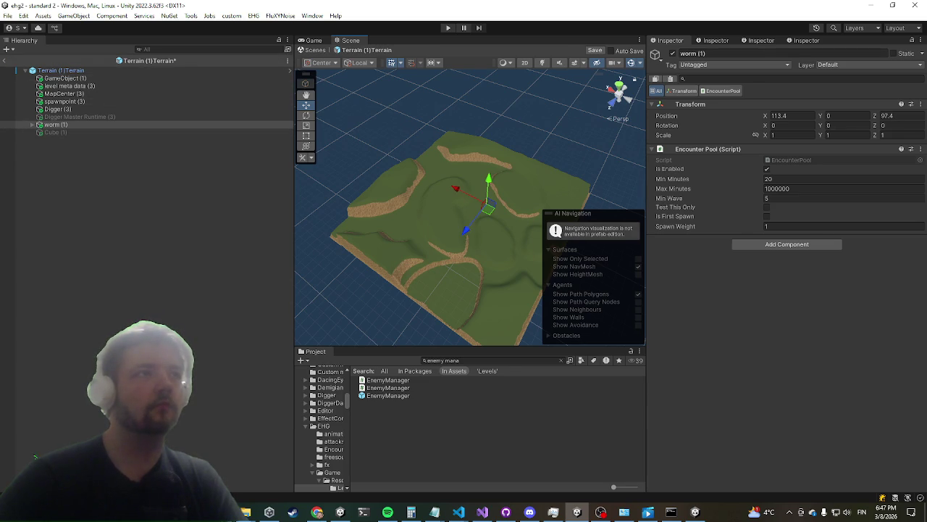
Save the prefab, pull sandwormencounter out of worm (1), and delete the leftover worm (1)
key(ctrl+s)
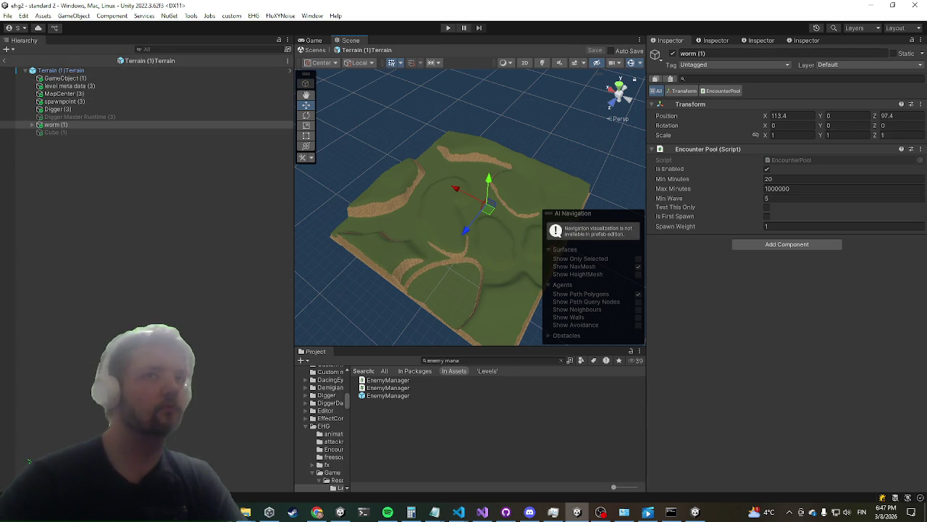
click(69, 134)
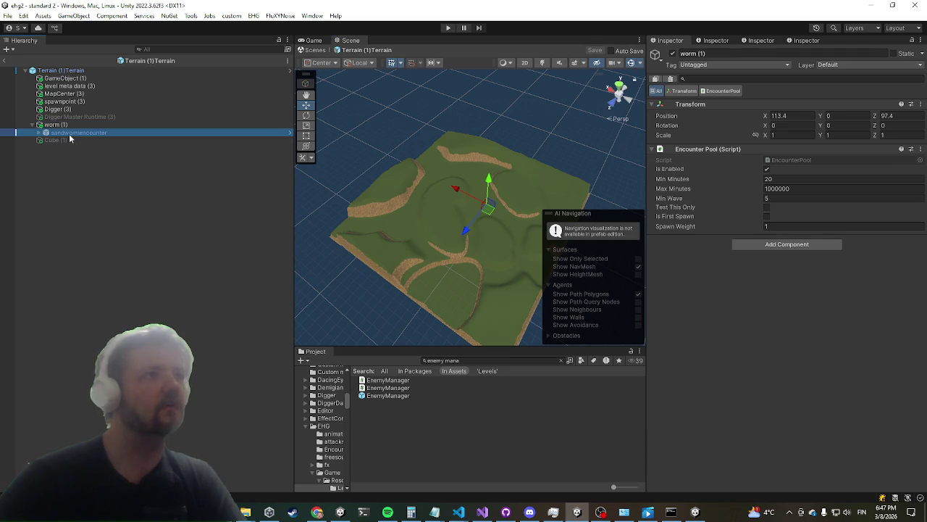
drag(52, 142, 52, 143)
right_click(58, 126)
click(84, 103)
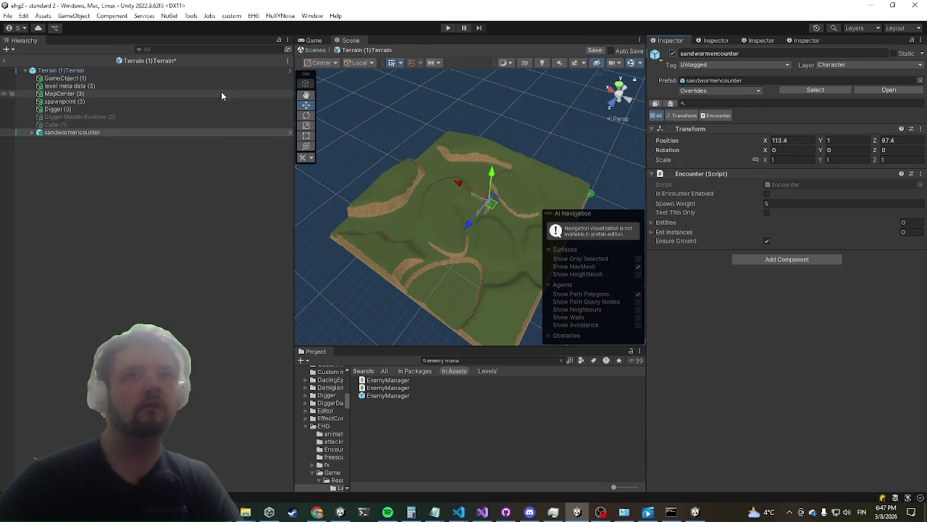
Review the terrain root's Terrain Instance settings and orbit to a steeper top-down view
click(85, 72)
scroll(896, 244, down, 3)
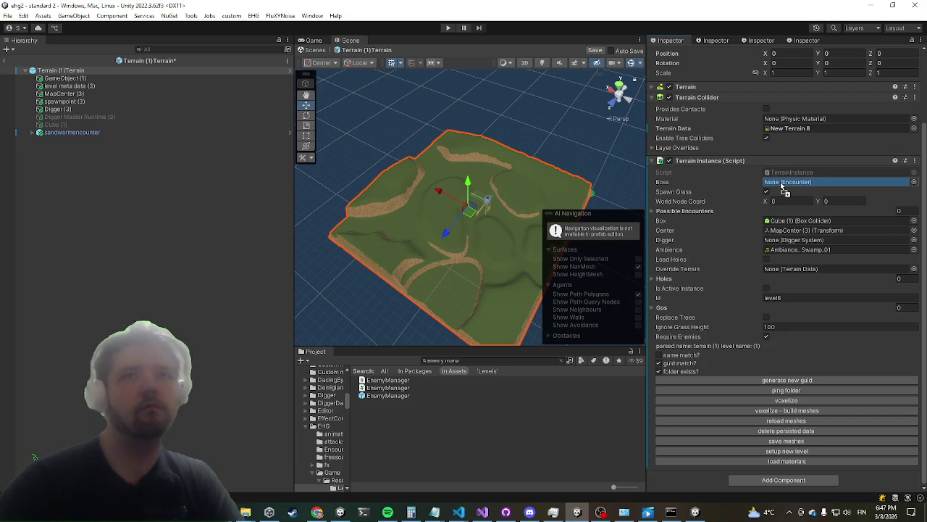
drag(455, 186, 437, 200)
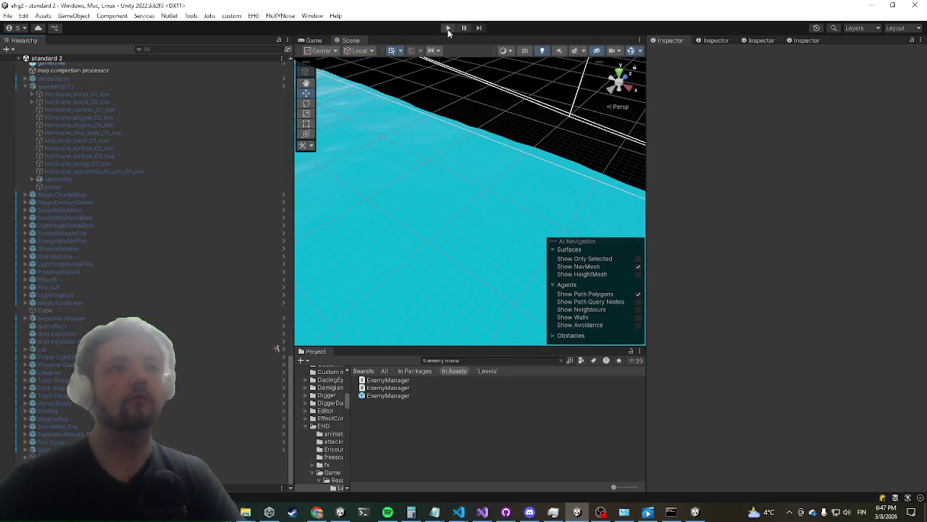
Start play mode and load into the level with the 'Find and kill boss' objective
click(448, 29)
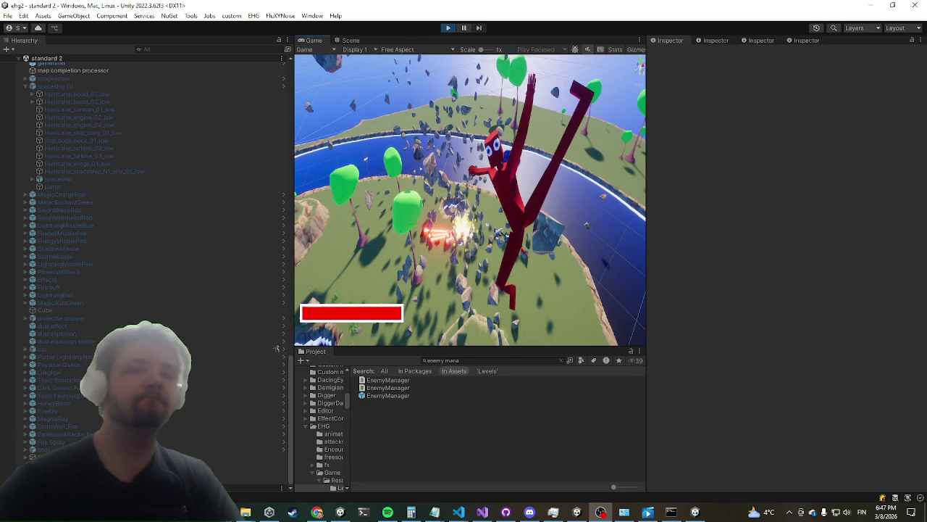
scroll(276, 310, down, 2)
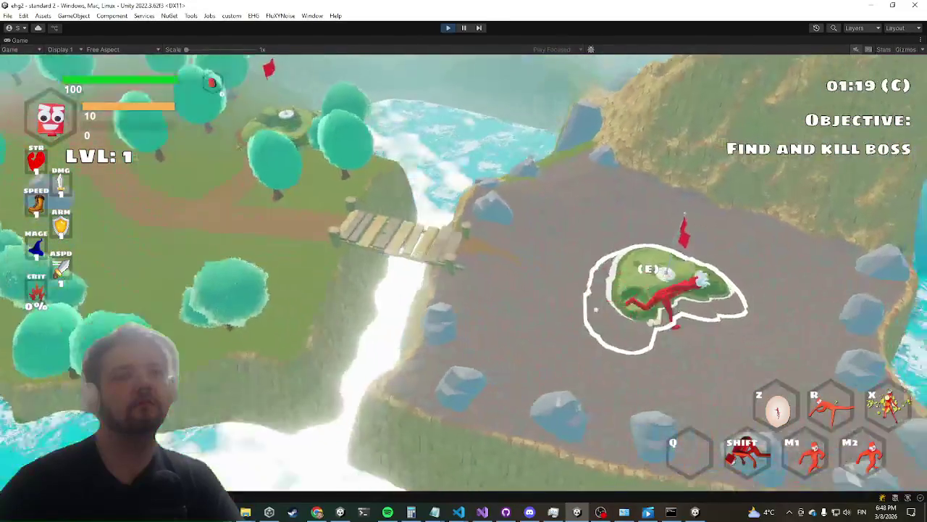
Travel to Standard 3 (A) at the flag, then run and climb to the Standard 3 (B) flag
key(e)
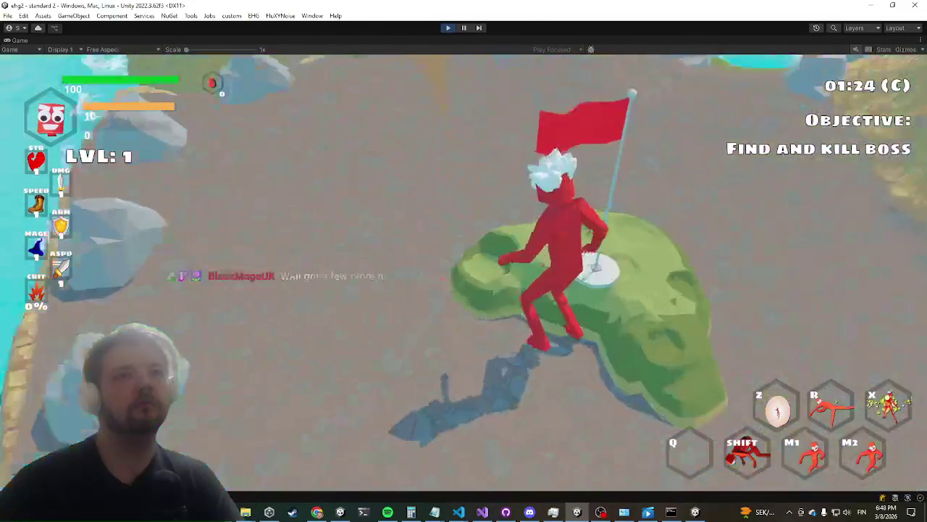
key(alt+Tab)
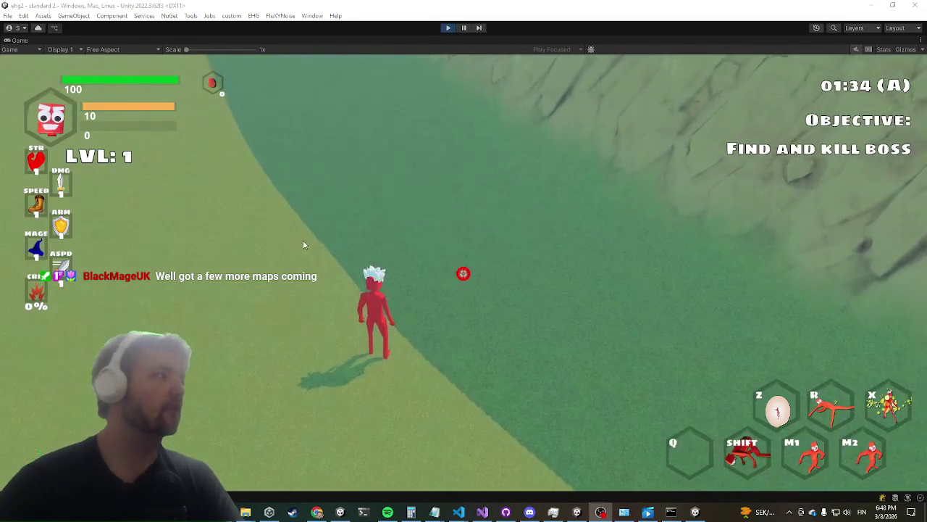
click(303, 239)
key(w)
key(space)
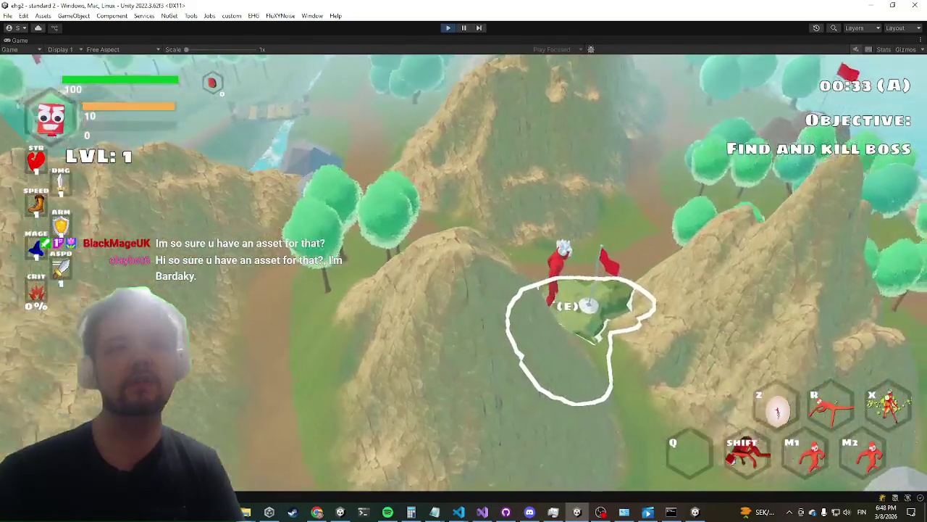
key(w)
key(w)
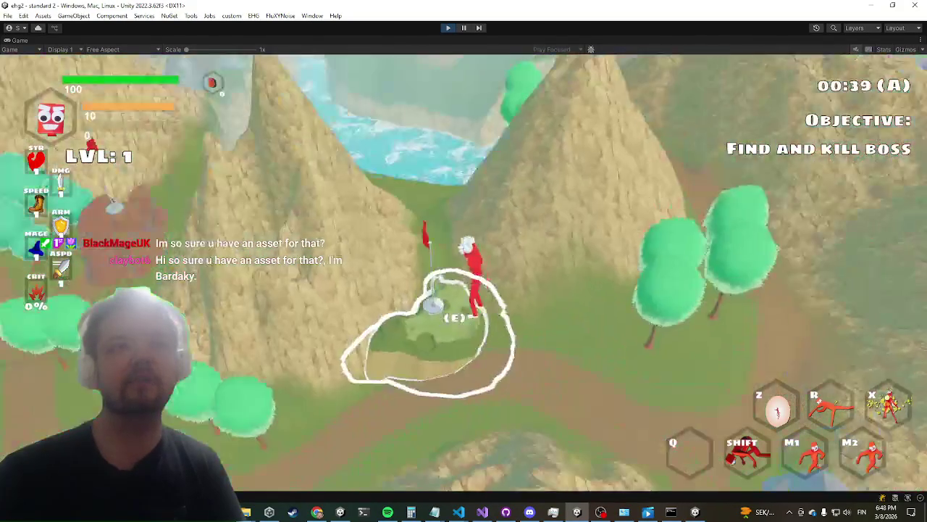
Enter Standard 3 (B) and fight the Apocalypse boss with dash, slashes and beam until dying
key(e)
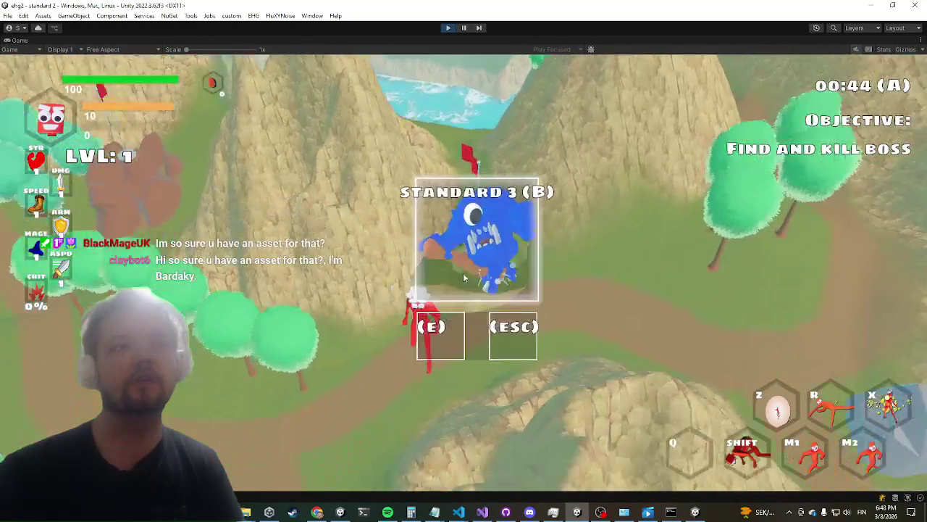
click(466, 277)
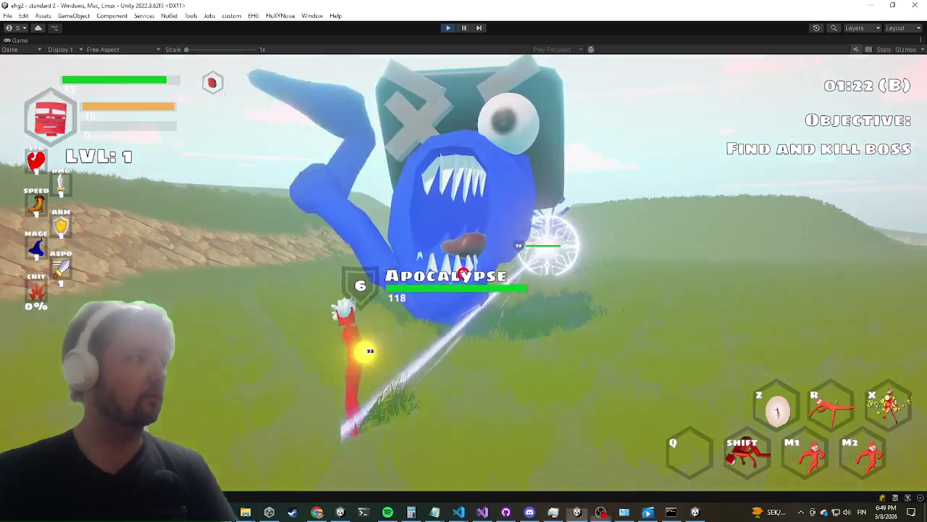
key(shift)
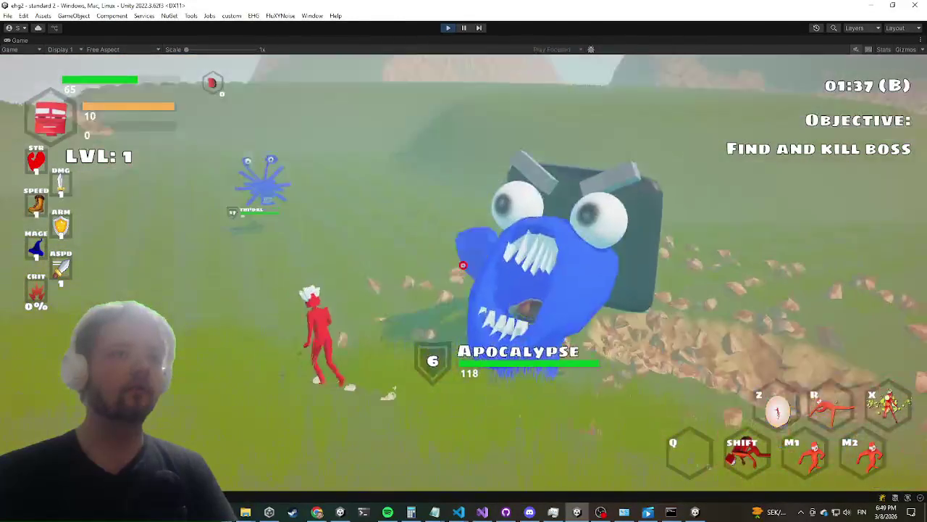
click(456, 267)
right_click(451, 269)
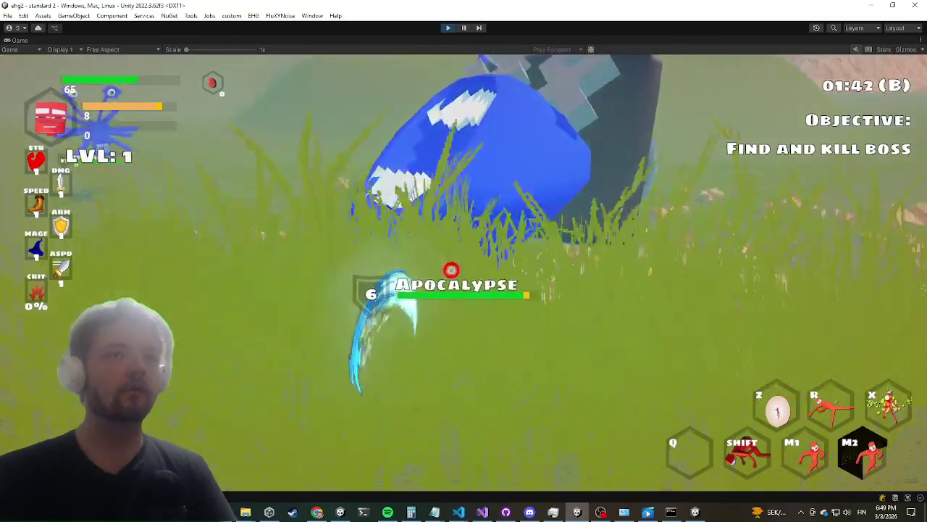
key(r)
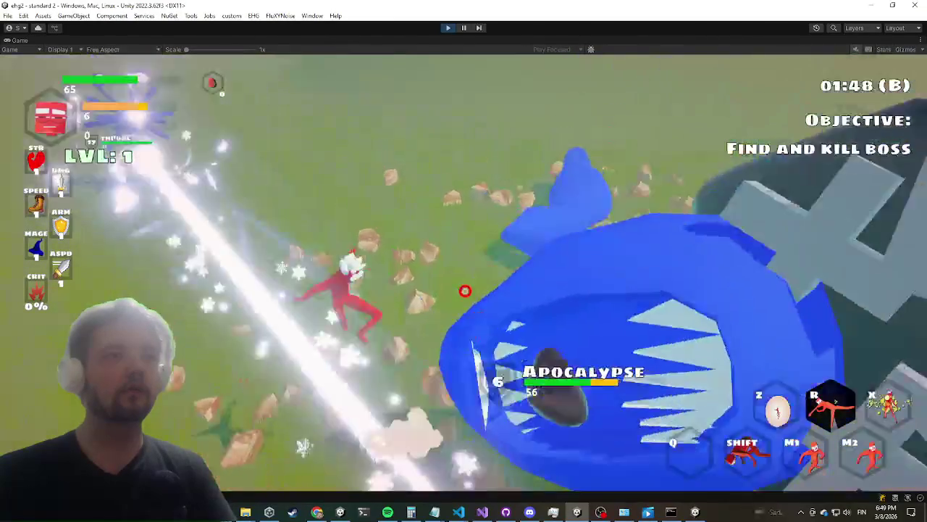
click(458, 261)
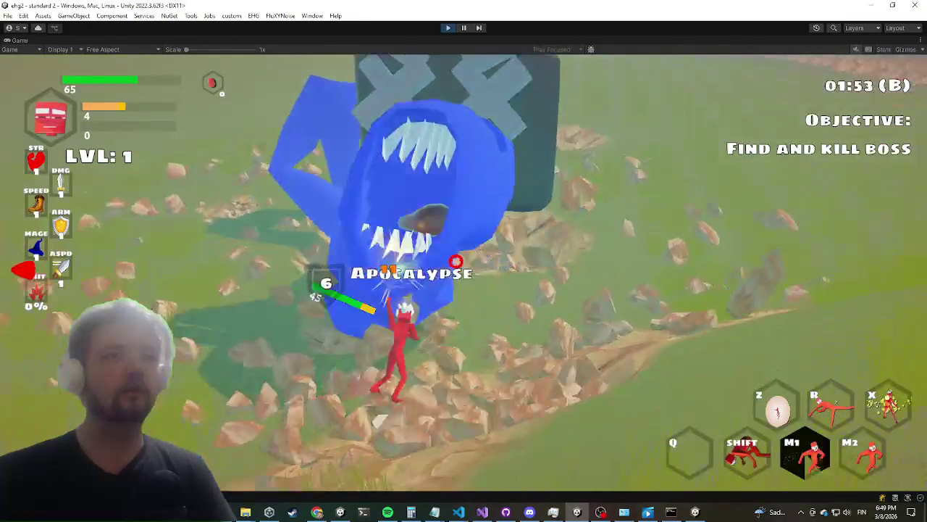
key(alt+Tab)
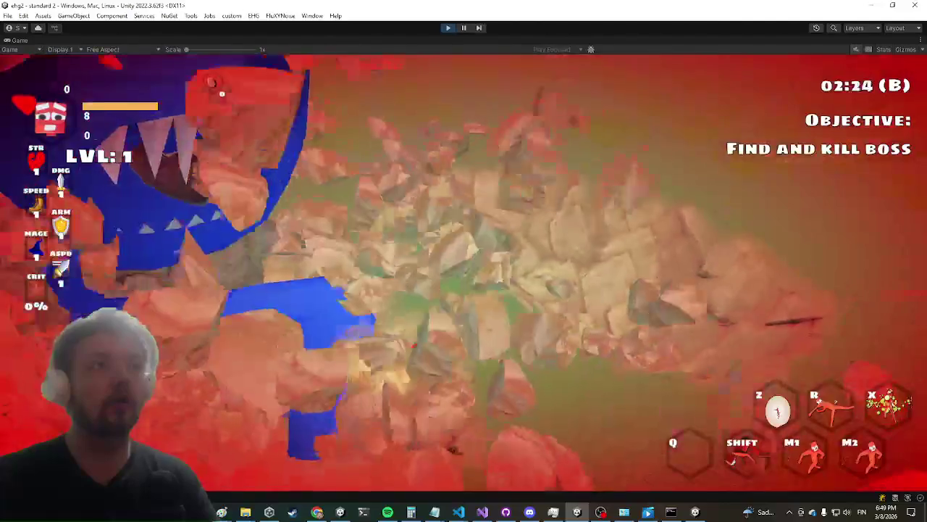
key(alt+Tab)
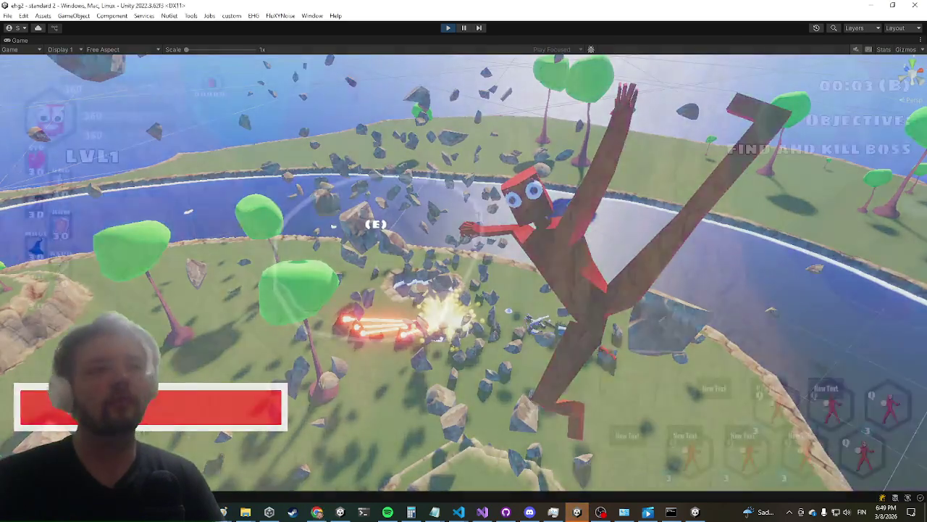
Run the respawned character up the dirt path to the chest
key(w)
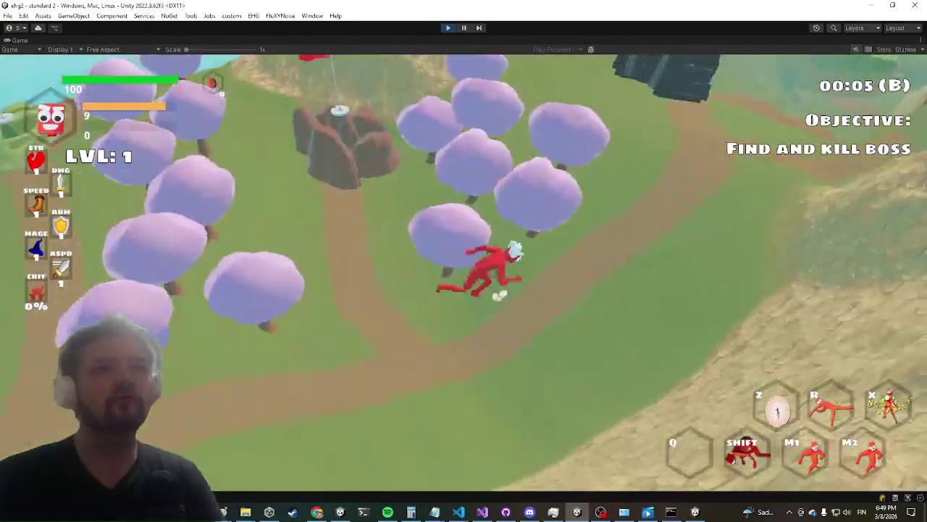
key(w)
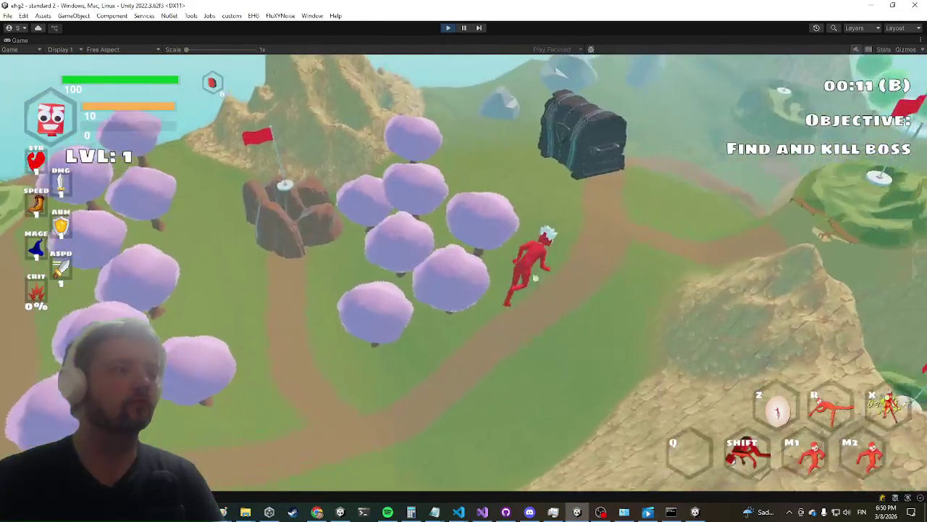
key(w)
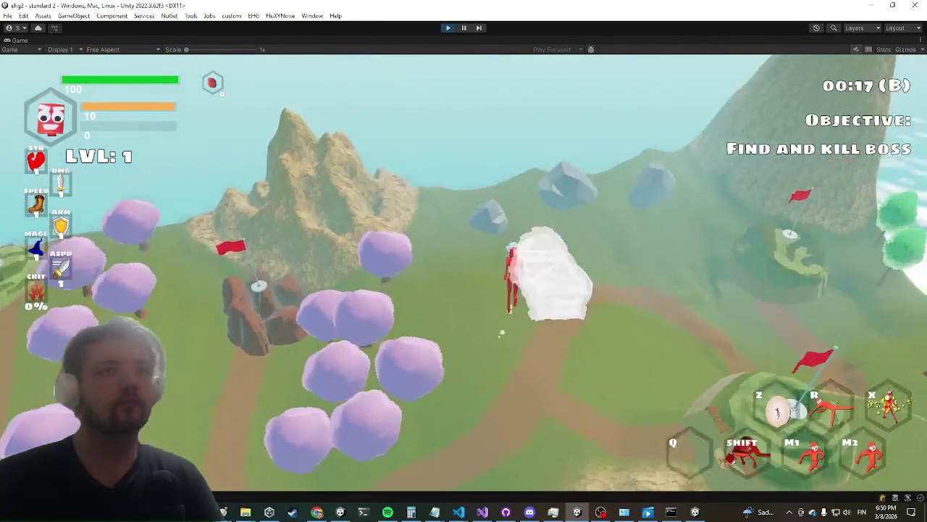
key(w)
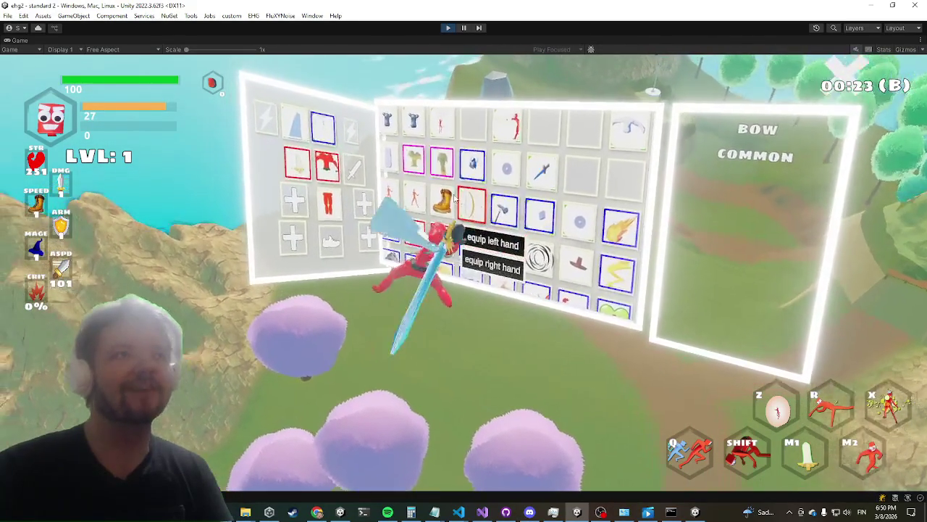
Equip the common boots and put LightningOnHit in a hand slot, then close the inventory
click(452, 203)
click(468, 233)
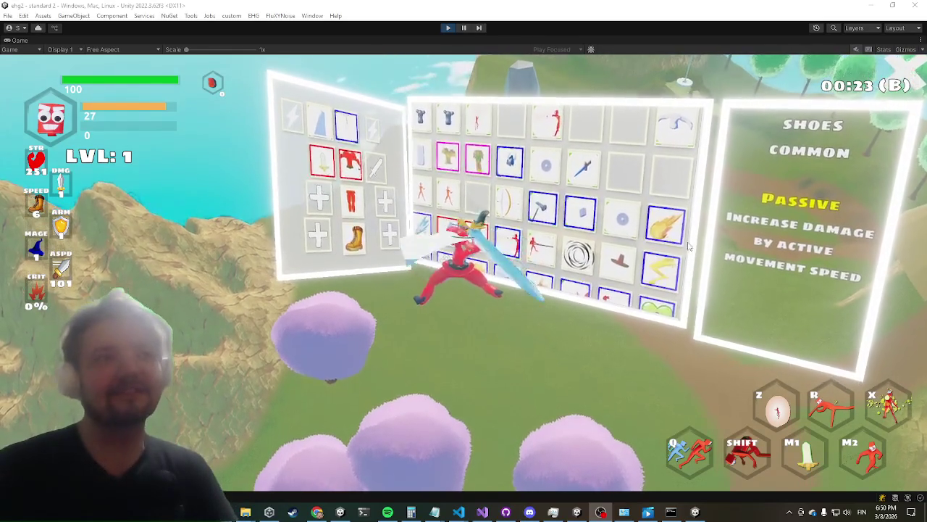
right_click(667, 263)
click(644, 287)
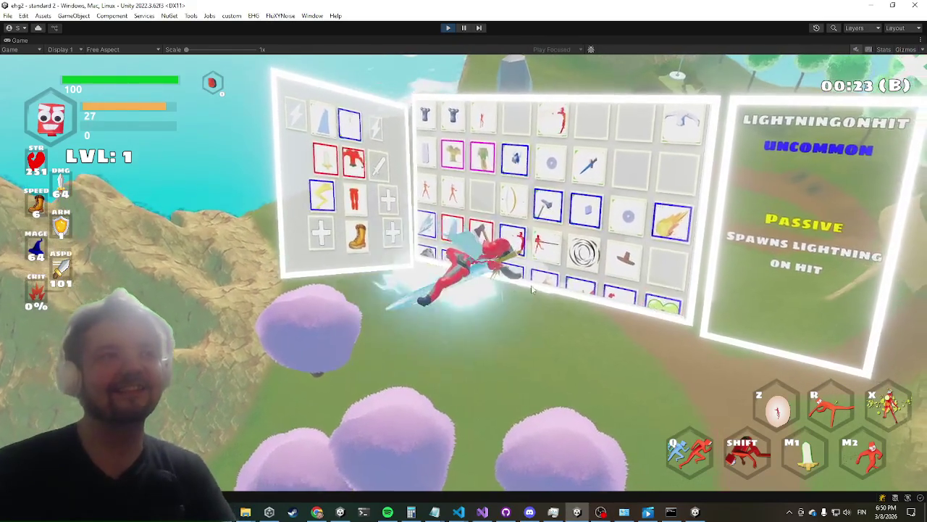
key(Tab)
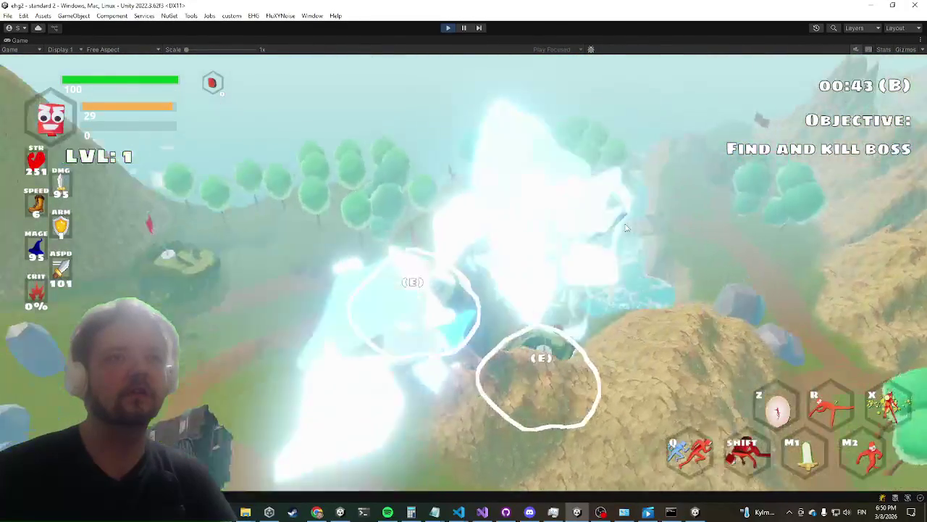
Load the Standard 1 (D) map, play until about 02:07, then open the in-game Settings
key(e)
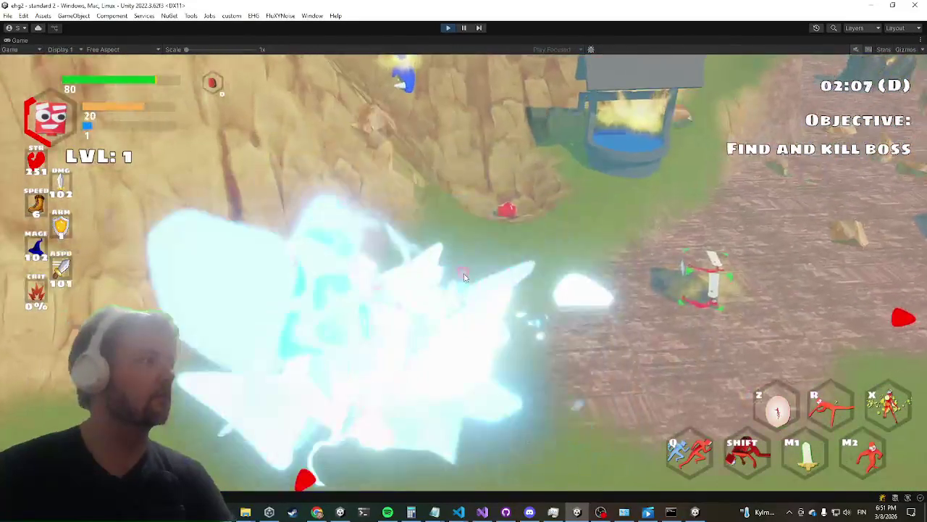
key(Escape)
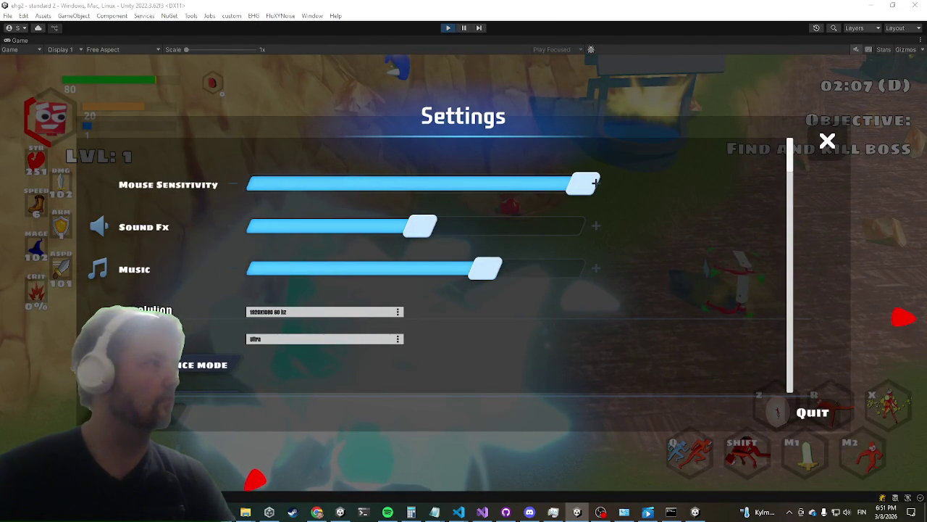
Review the hidden-skeleton reporting code near line 1313 of CharacterAnimation.cs, then resume the game
key(alt+Tab)
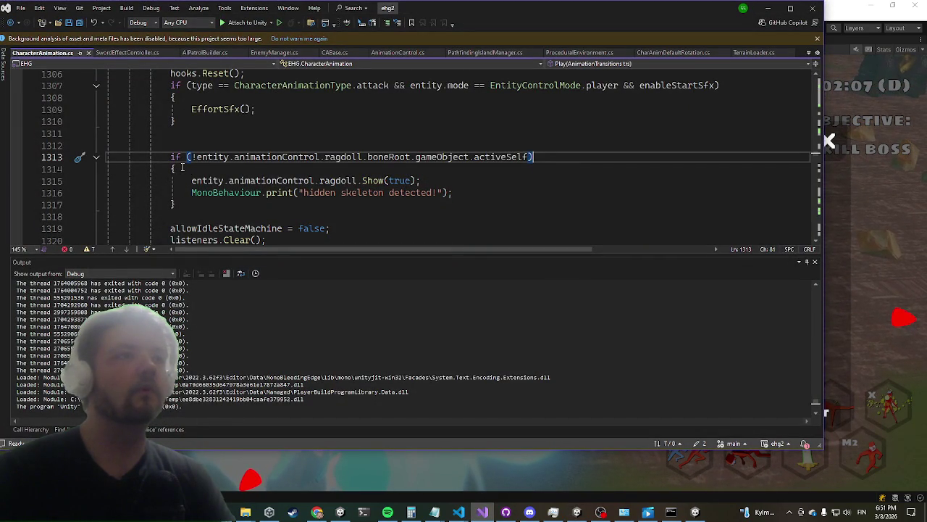
scroll(182, 167, up, 2)
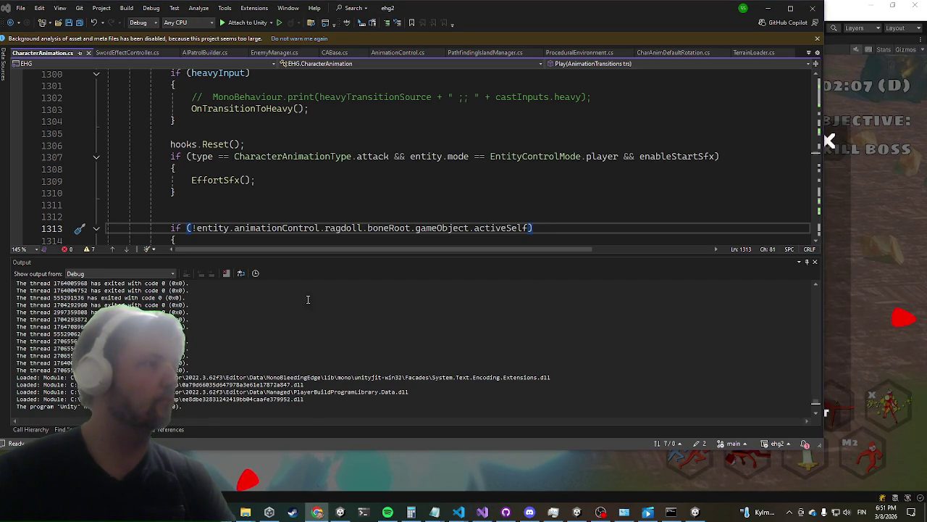
key(alt+Tab)
key(Escape)
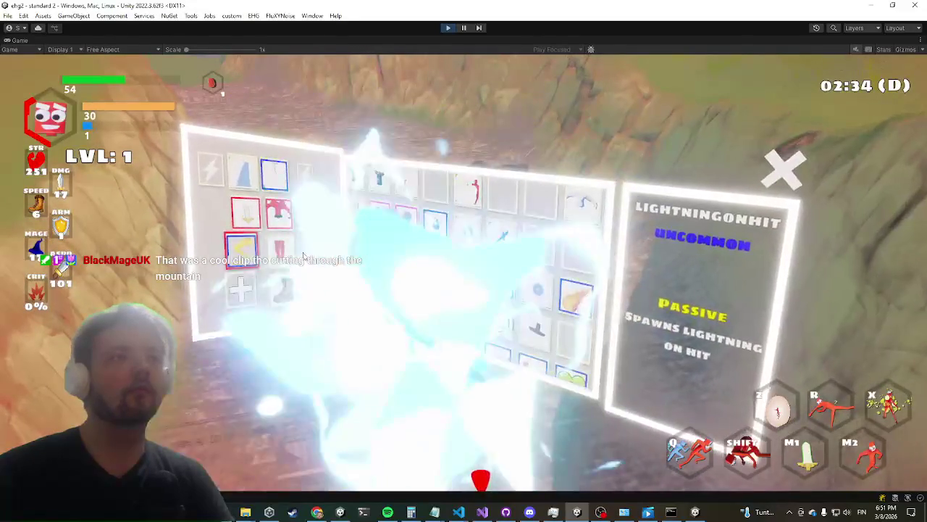
Equip the LightningOnHit item to the Spellcast Left slot and close the inventory
mouse_move(510, 224)
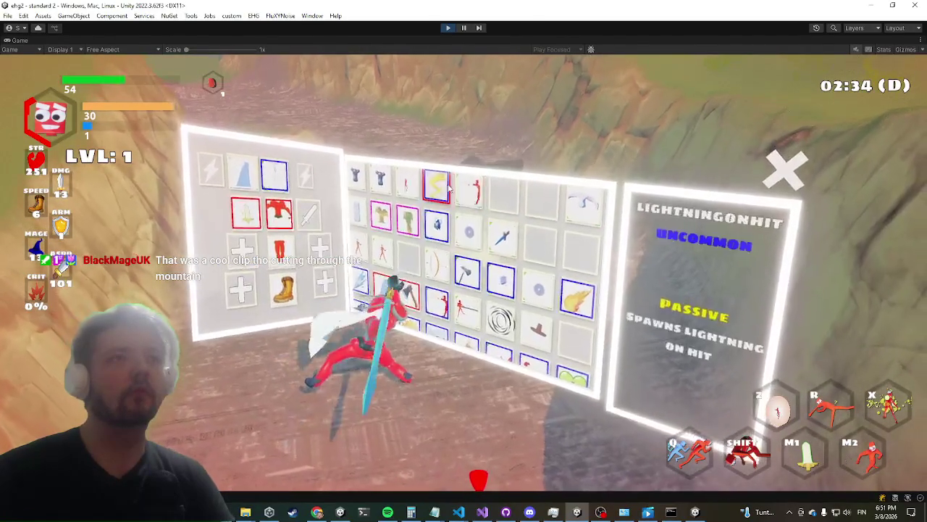
click(450, 227)
click(451, 219)
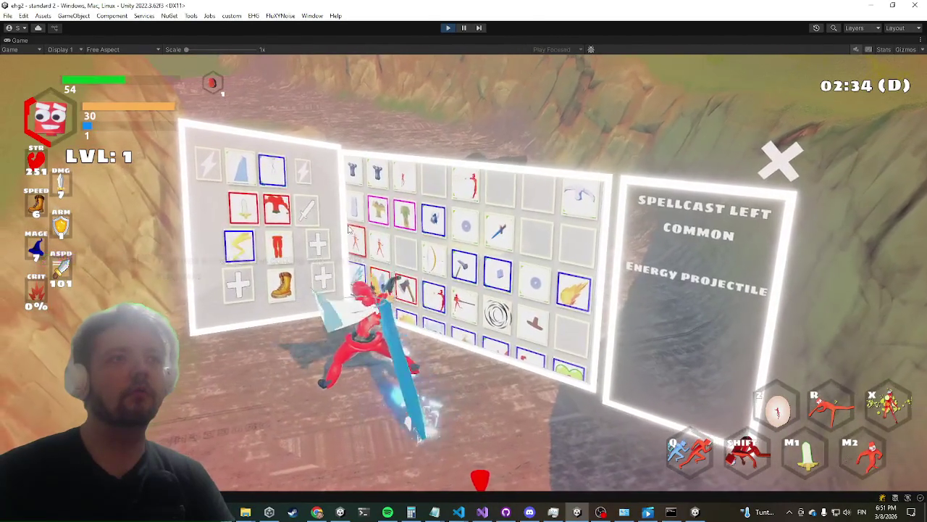
key(Tab)
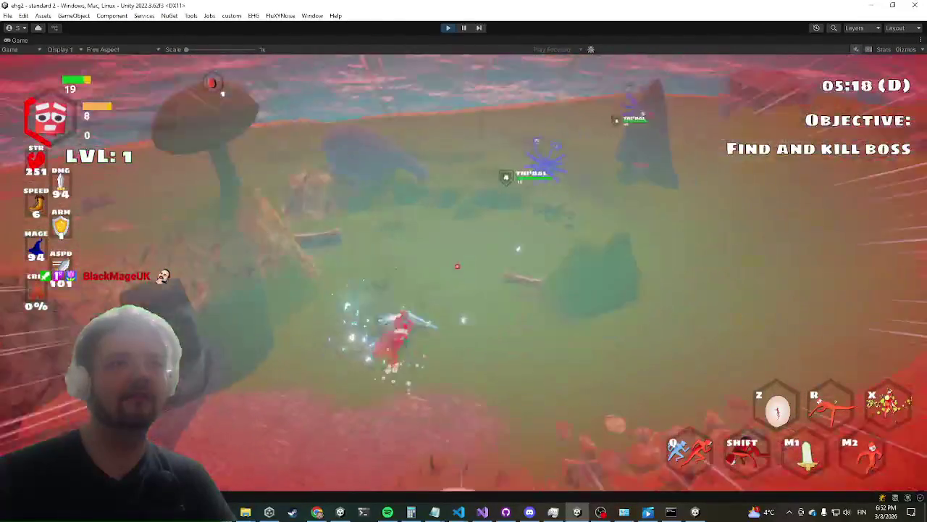
Dash and attack the Thi'bal enemies across the terrain
key(shift)
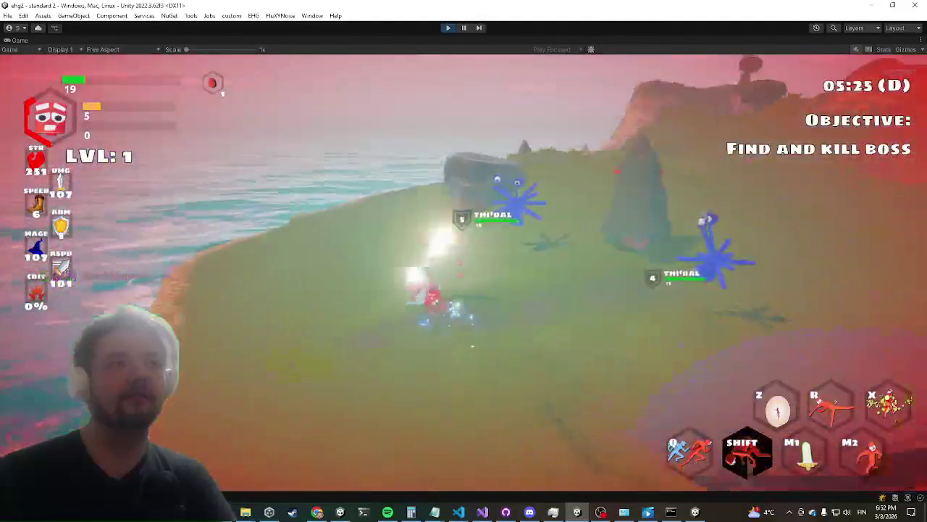
click(223, 93)
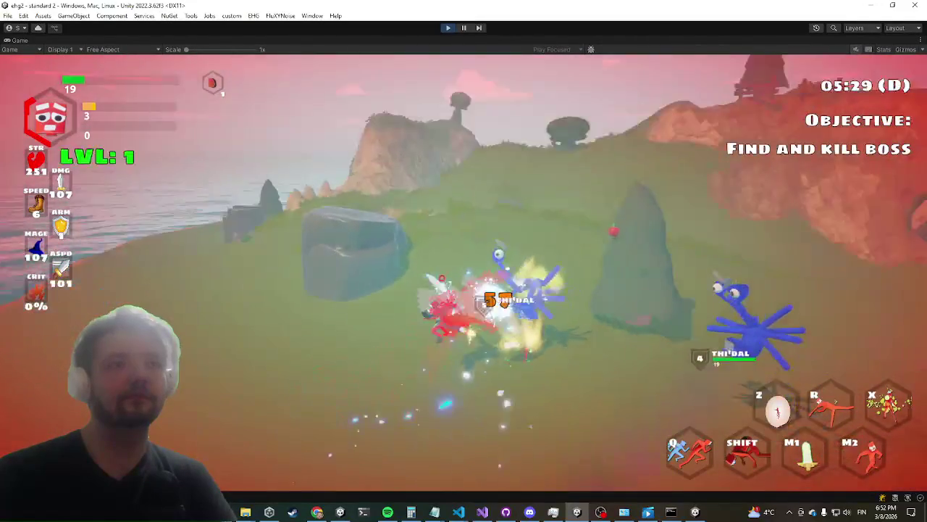
key(shift)
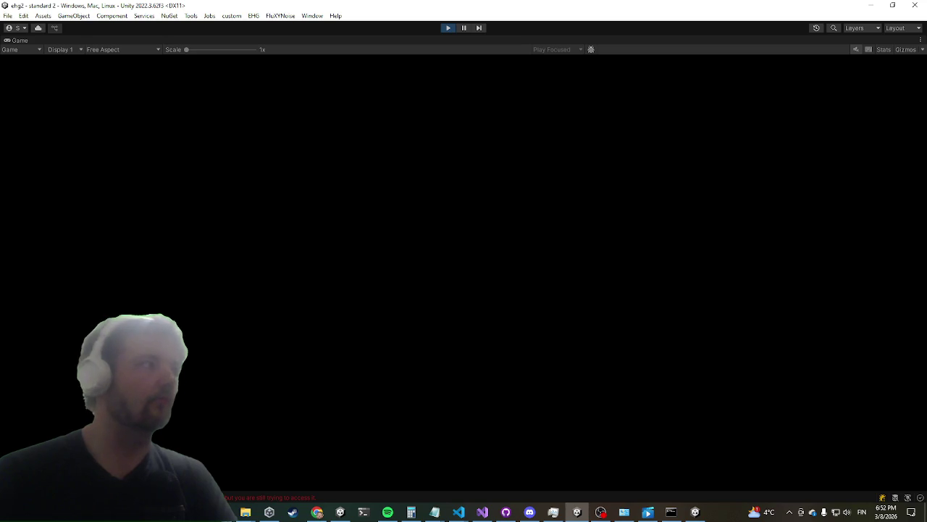
Pause the game on Settings and go to line 36 of UltimateBeam.cs in Visual Studio
key(Escape)
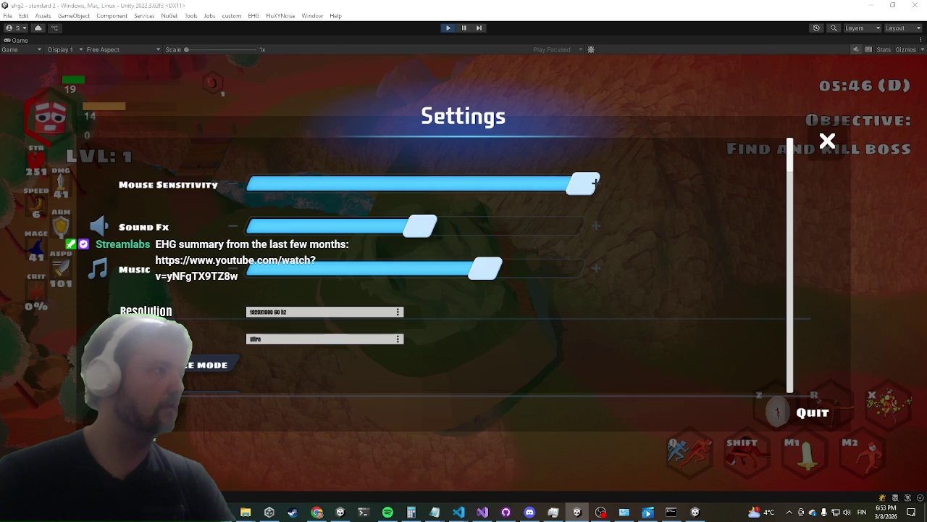
key(alt+Tab)
key(Up)
key(Down)
key(Up)
key(Up)
key(Up)
key(Up)
key(Down)
key(Down)
key(Down)
key(Up)
key(Up)
Move Entity.GetFromGeneric(m_Anim) into a new 'var ent' declaration and use ent on line 37
text(if(m_ani)
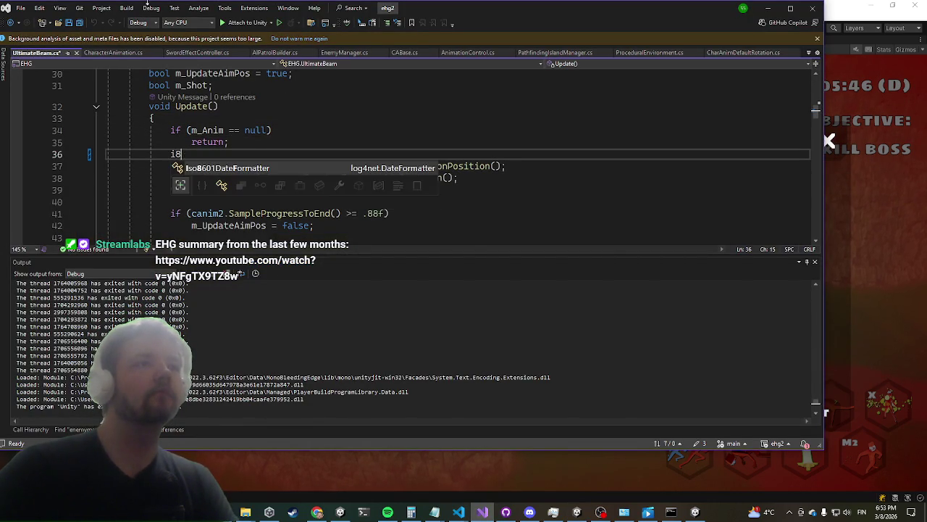
key(Tab)
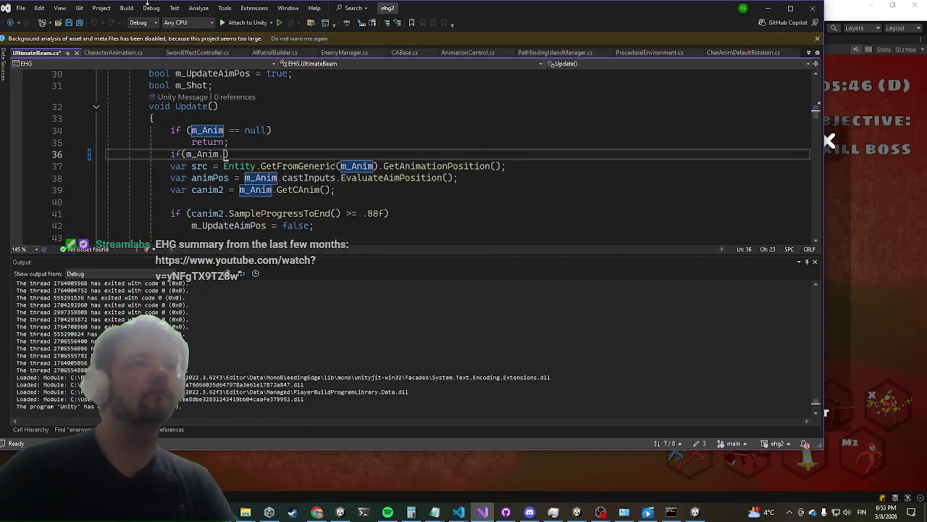
text(.ent)
key(BackSpace)
key(BackSpace)
key(BackSpace)
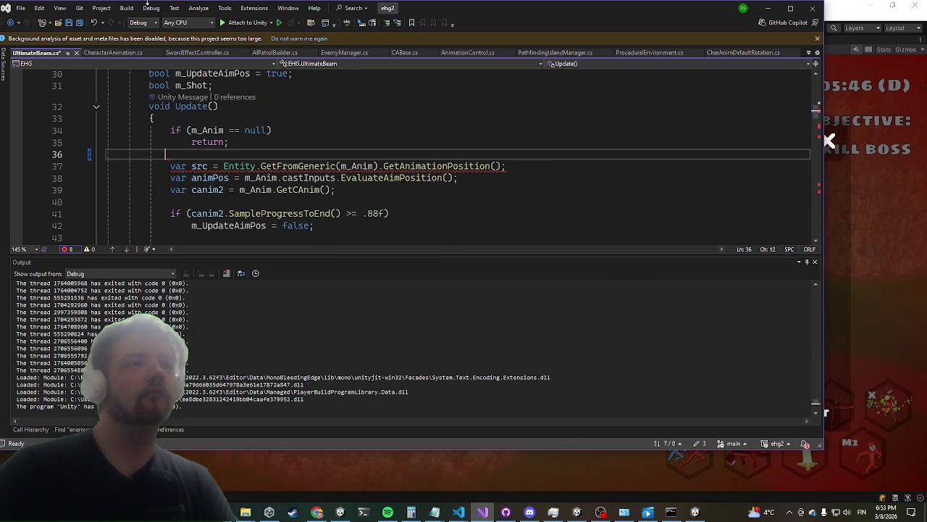
text(var en)
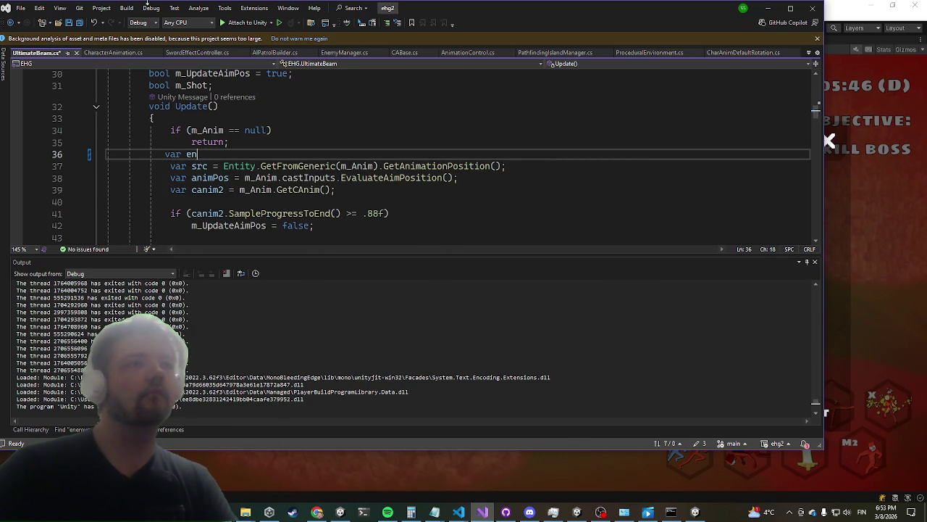
key(BackSpace)
key(Down)
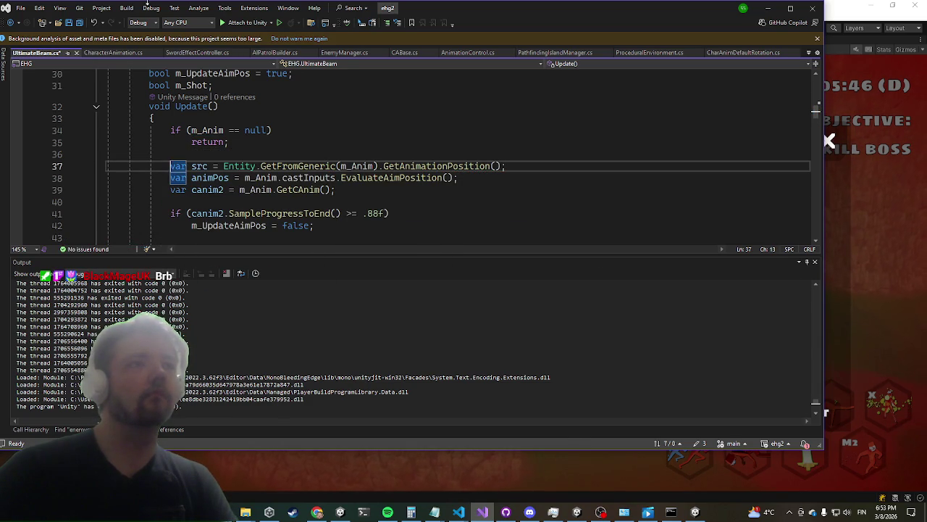
key(shift+Right)
key(shift+Right)
key(shift+Right)
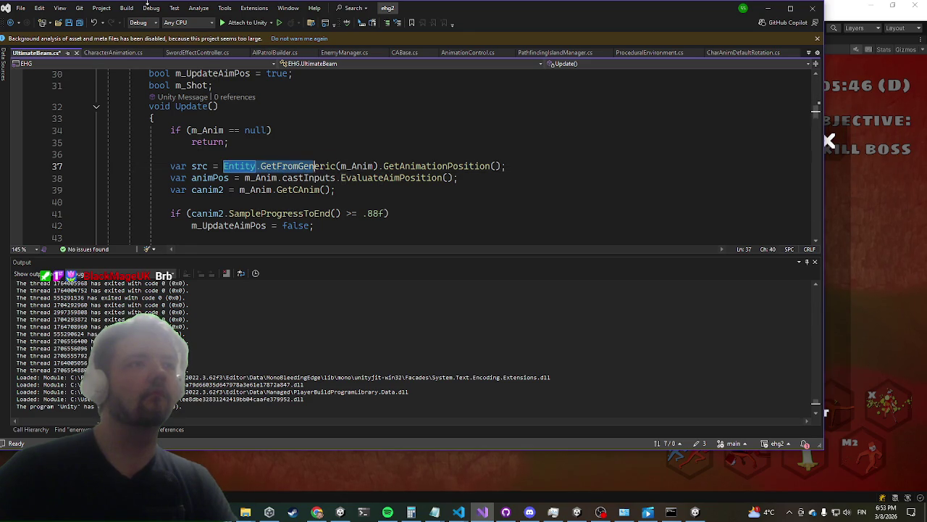
key(BackSpace)
text(ent)
key(Up)
text(var ent = Entity.GetFromGeneric(m_Anim)
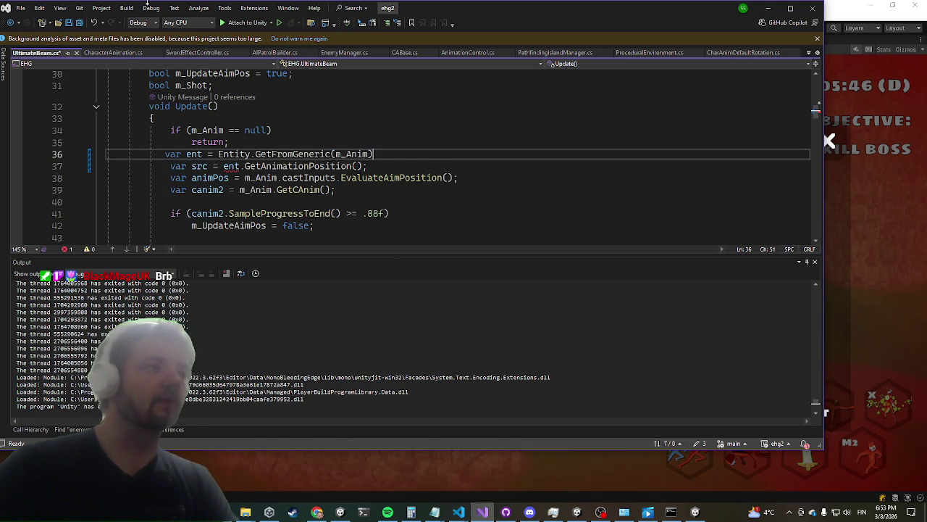
key(Tab)
key(Return)
Add 'if (ent == null) return;' below the ent declaration
text(if(en)
text(t==null))
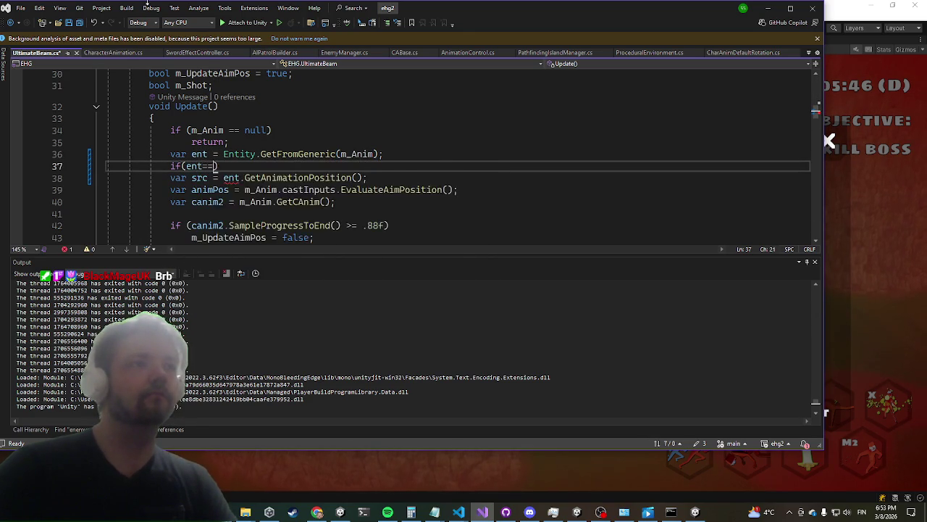
key(Return)
text(return;)
key(Return)
Add 'if (ent.isDisposed || ent.isDead) return;', space out the checks, and resume the game
text(if(ent.isd)
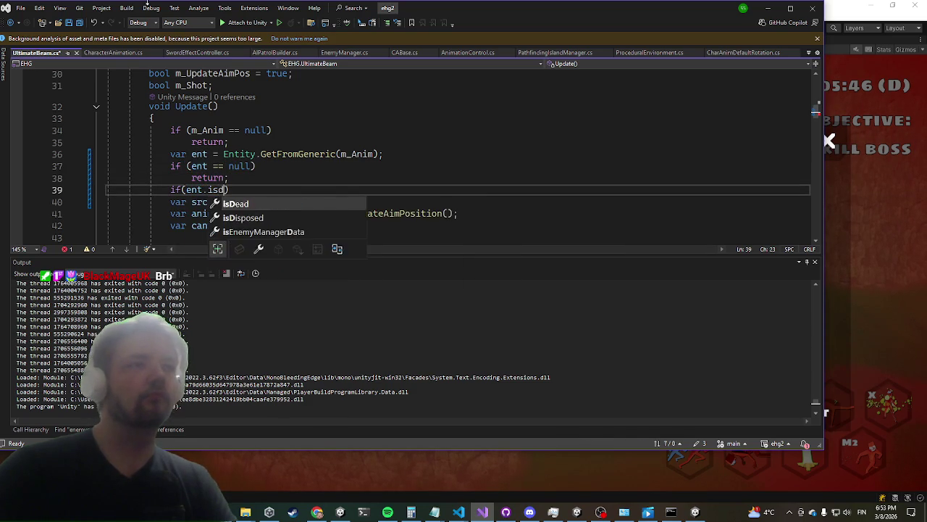
key(Down)
key(Tab)
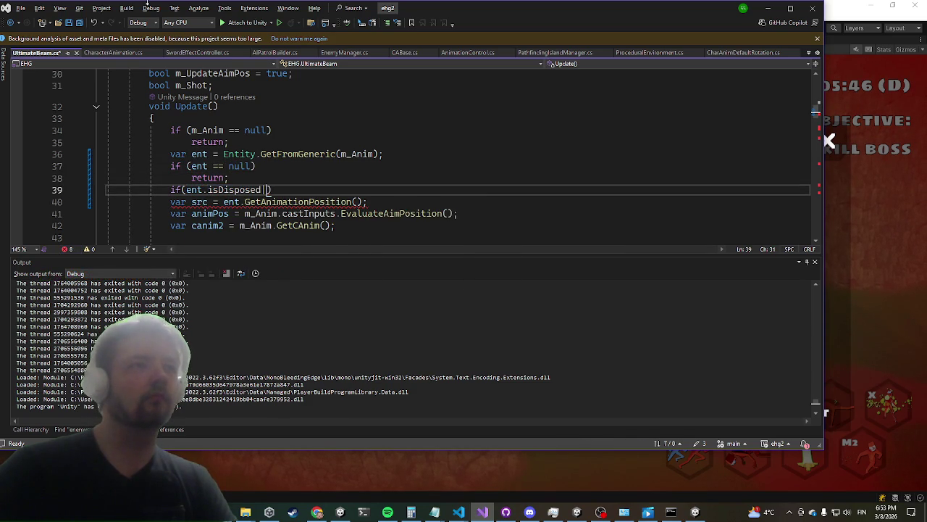
text(|ent.isDe)
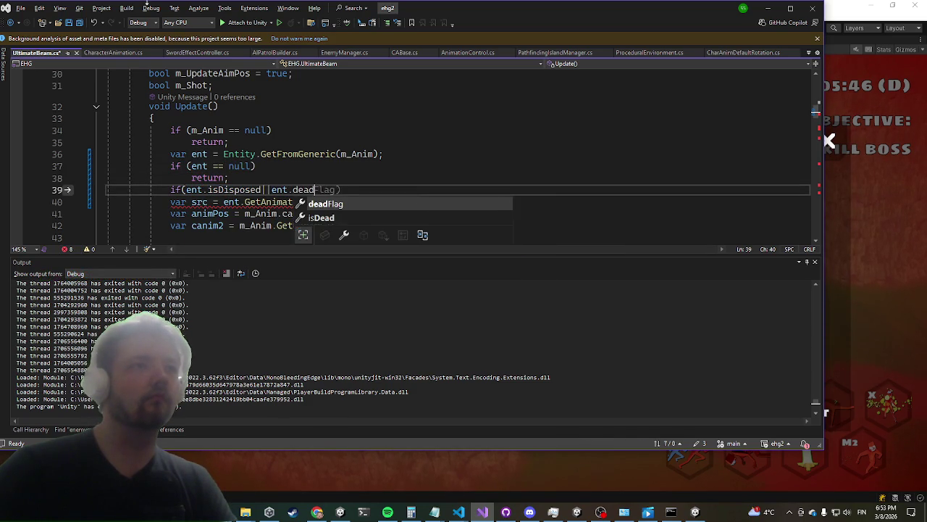
key(Tab)
text())
key(Return)
key(Tab)
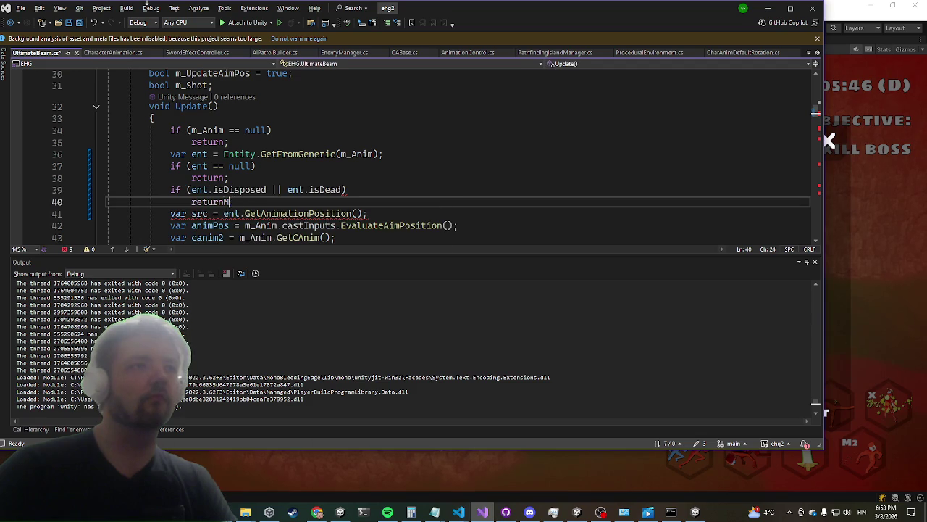
key(Return)
key(Up)
key(Up)
key(Return)
key(Up)
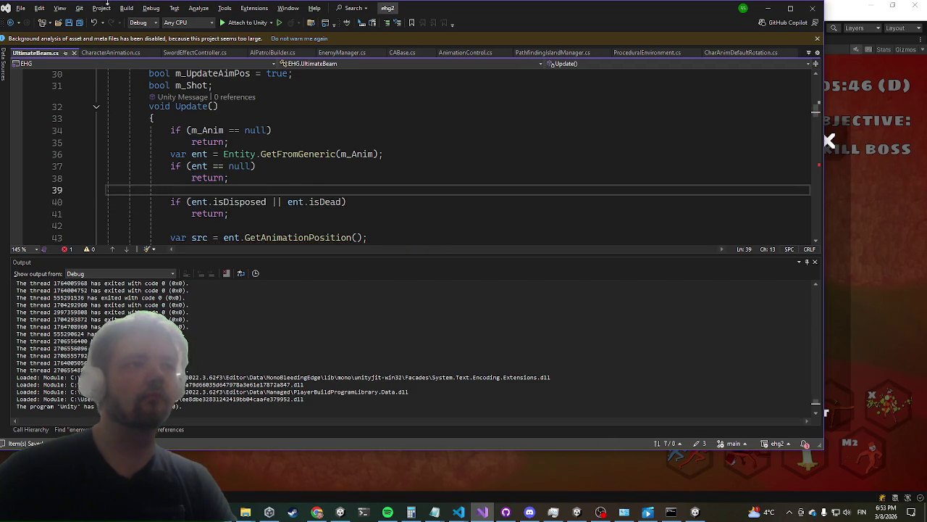
key(alt+Tab)
key(Escape)
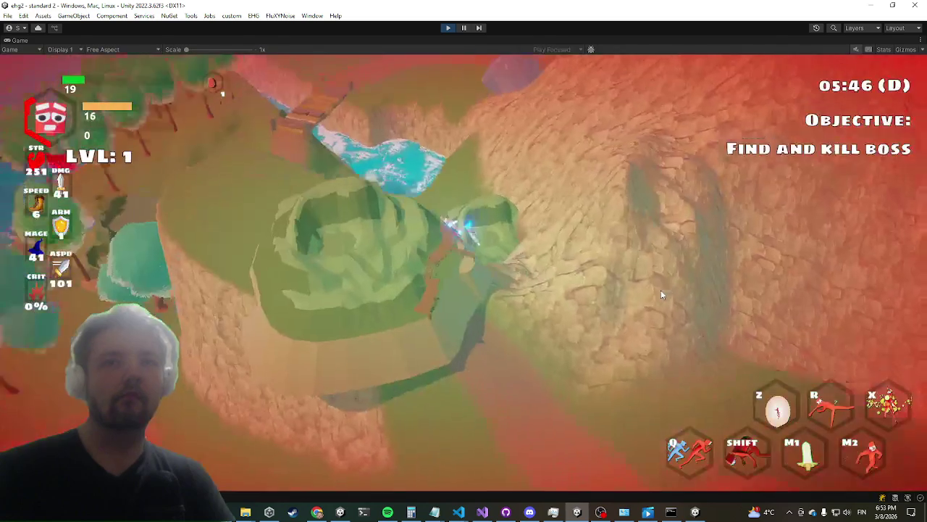
Head into the open valley and travel to the next level
key(w)
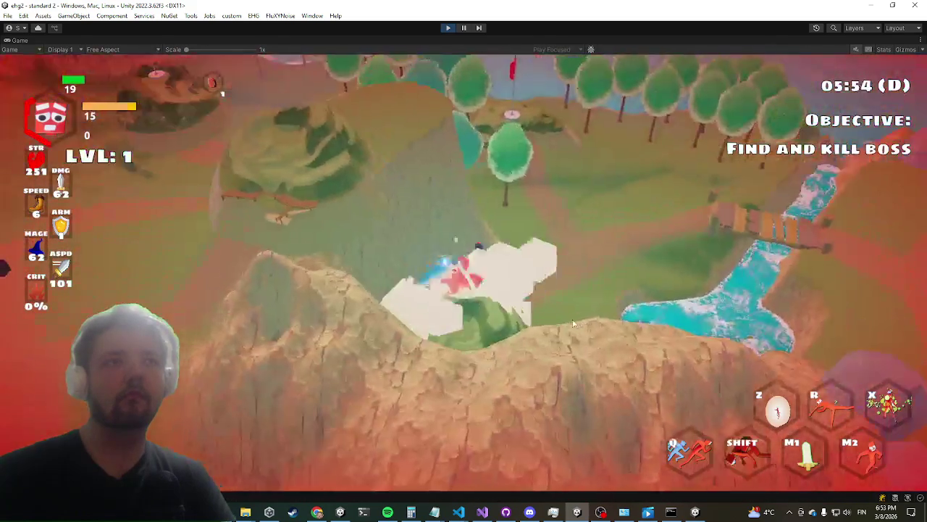
click(574, 318)
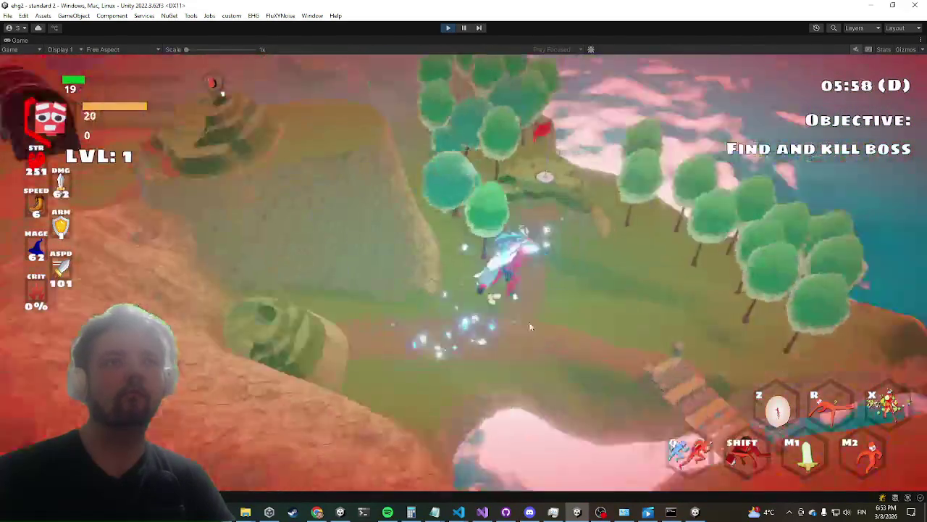
key(e)
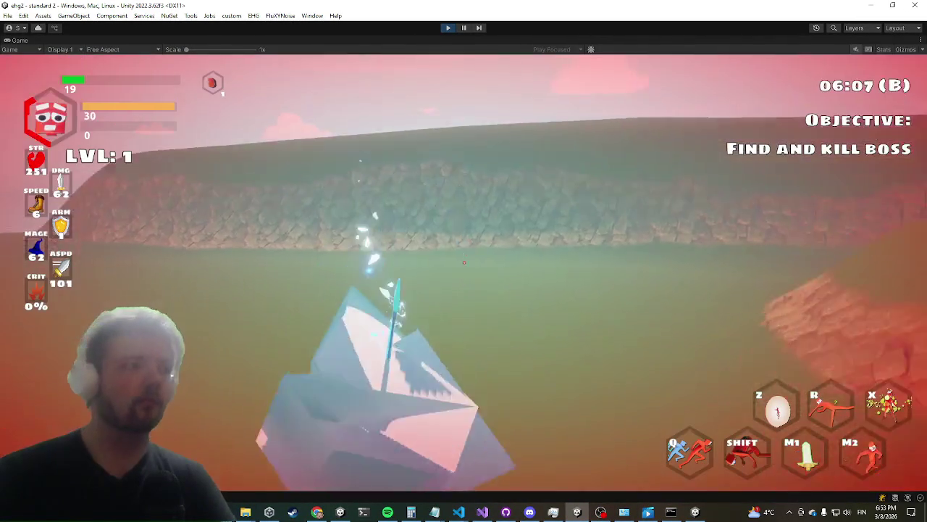
Dash and slash through the Thi'bal enemies and the Apocalypse boss
click(460, 277)
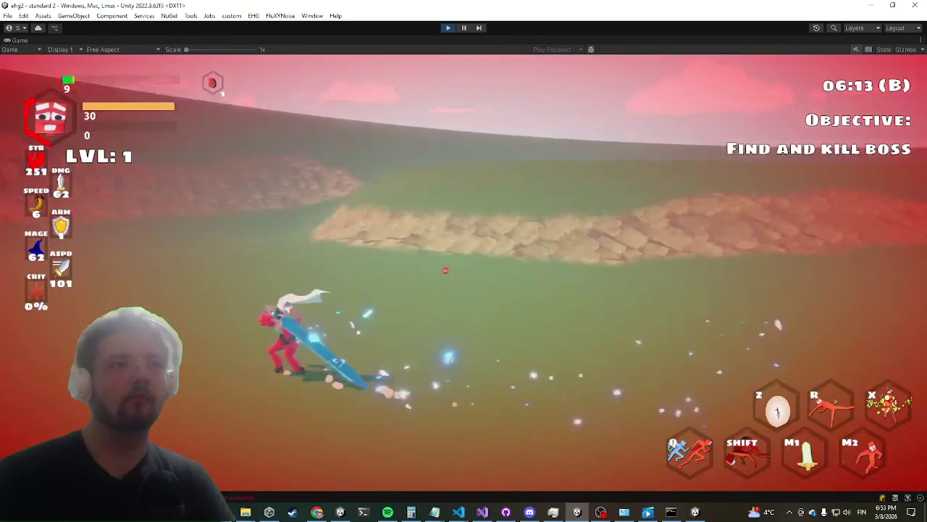
click(467, 277)
key(shift)
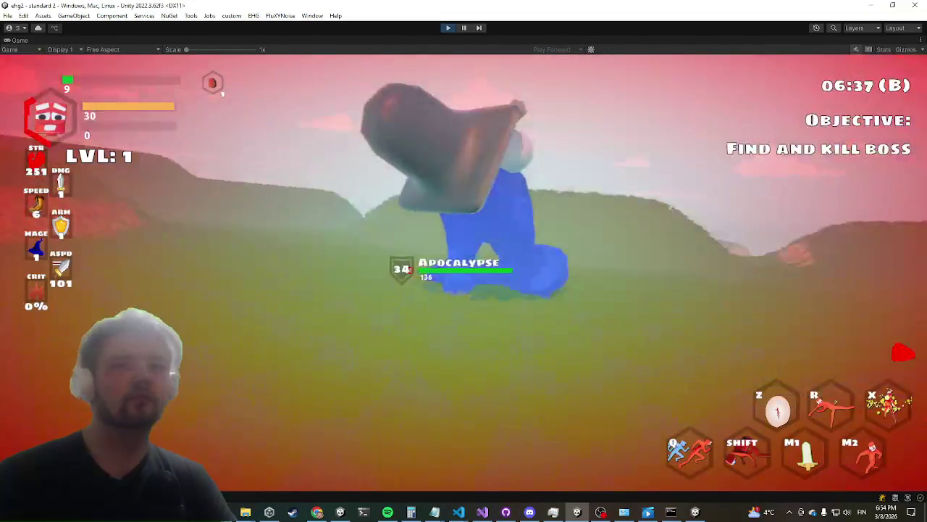
click(432, 272)
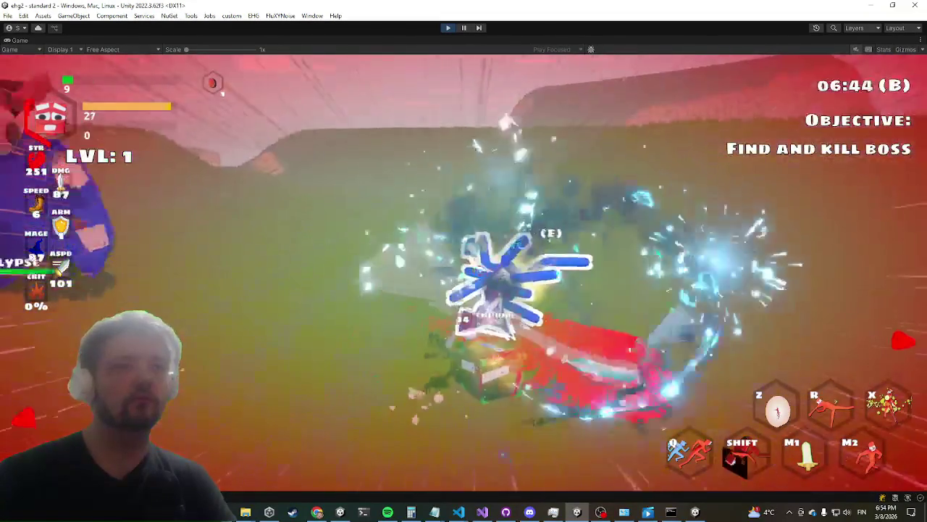
key(shift)
click(461, 280)
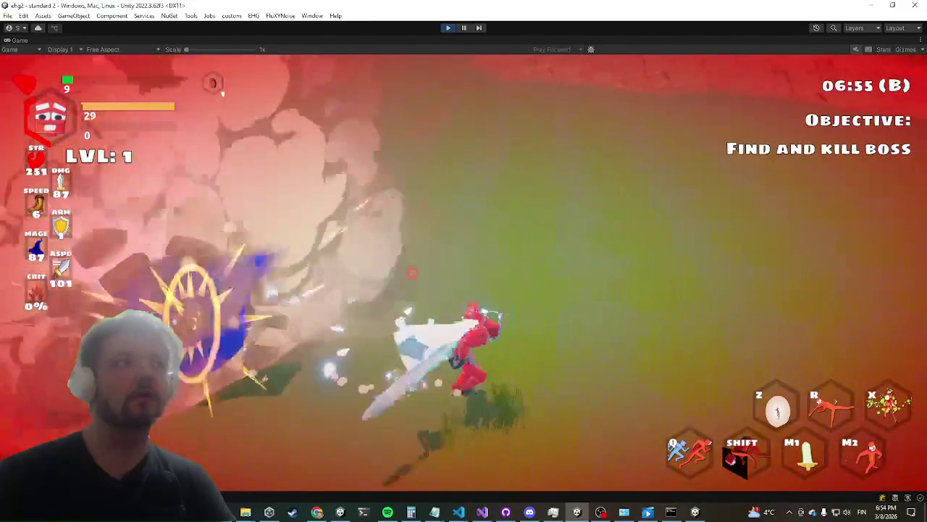
key(shift)
click(463, 290)
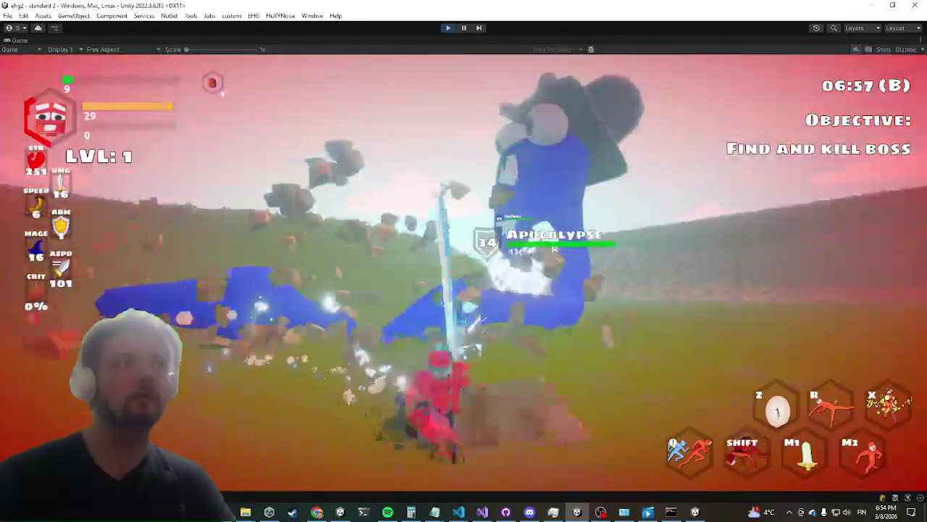
click(464, 289)
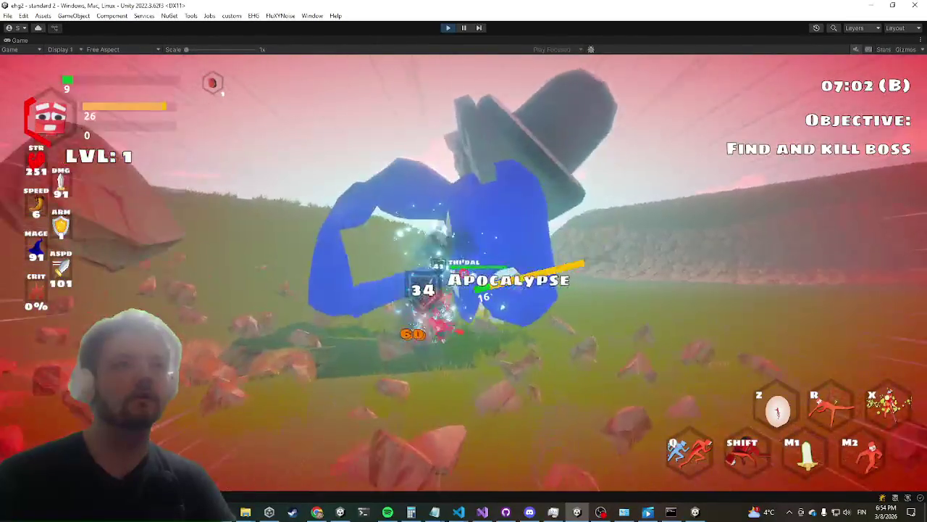
key(shift)
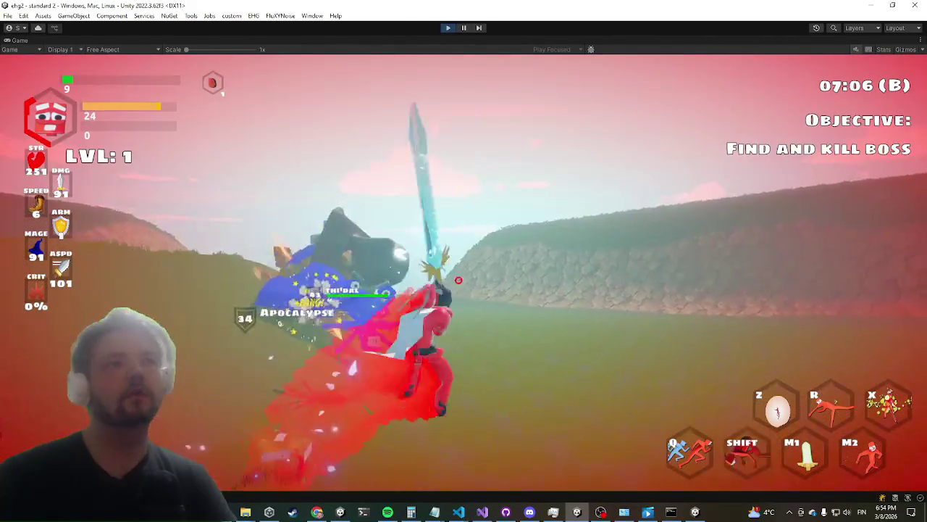
Fight the blue enemy while advancing toward the rocky arch, then pause on Settings
click(464, 289)
click(464, 290)
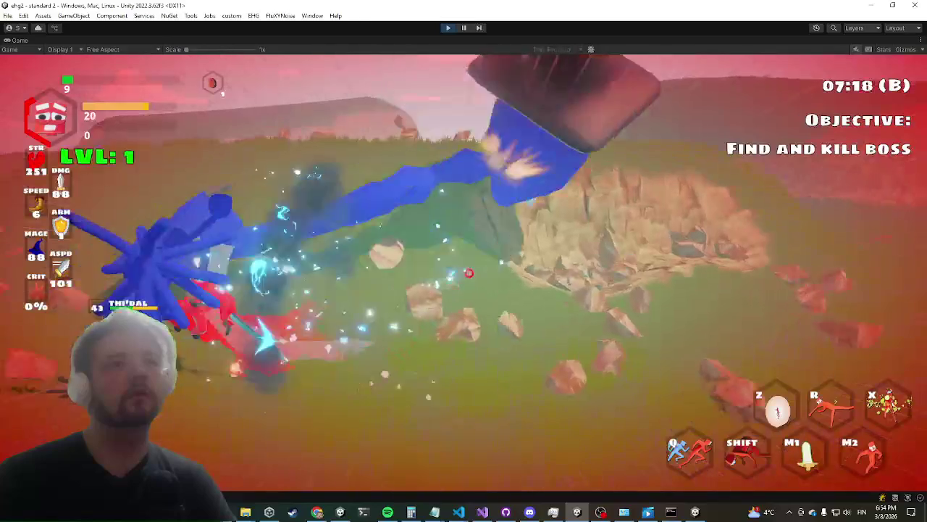
click(481, 269)
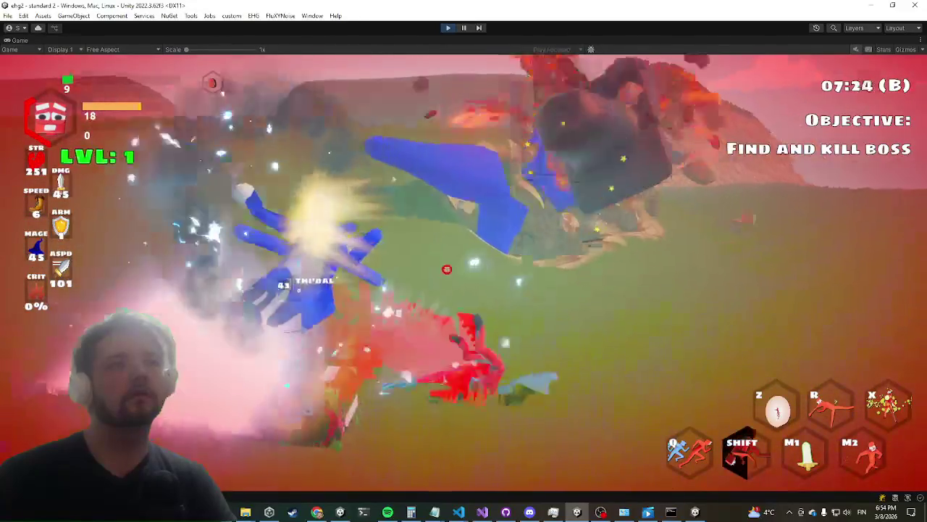
click(447, 269)
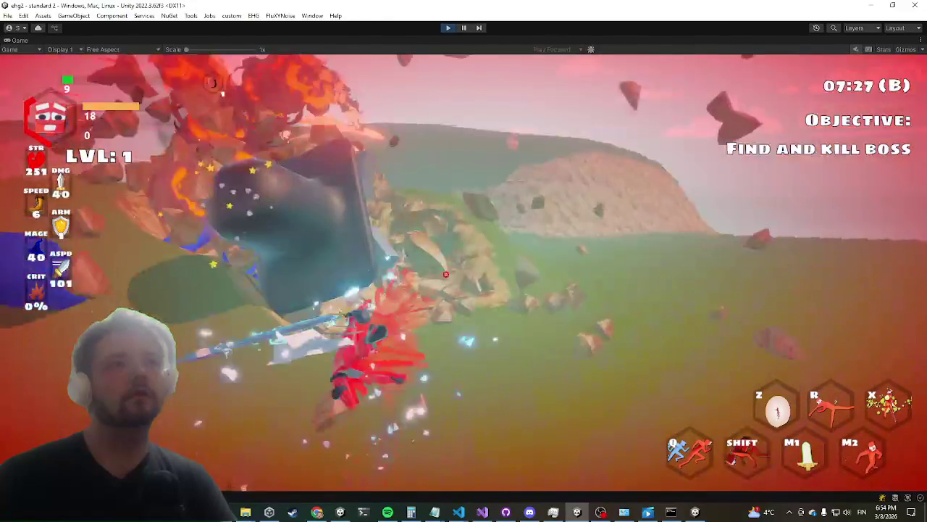
click(464, 269)
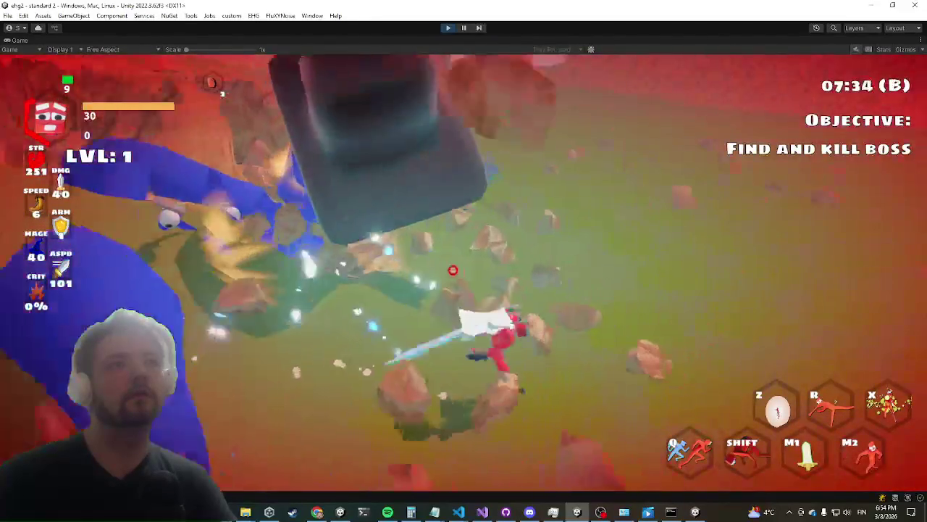
click(453, 270)
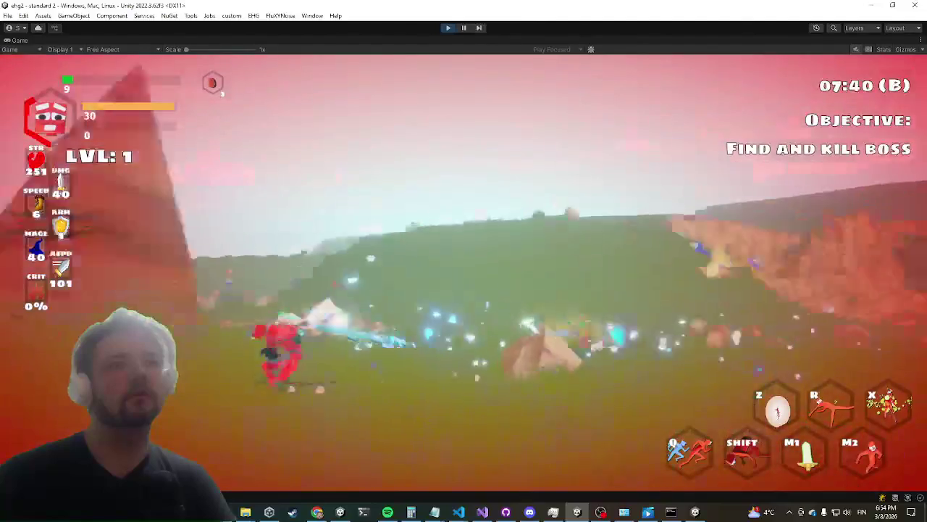
click(462, 276)
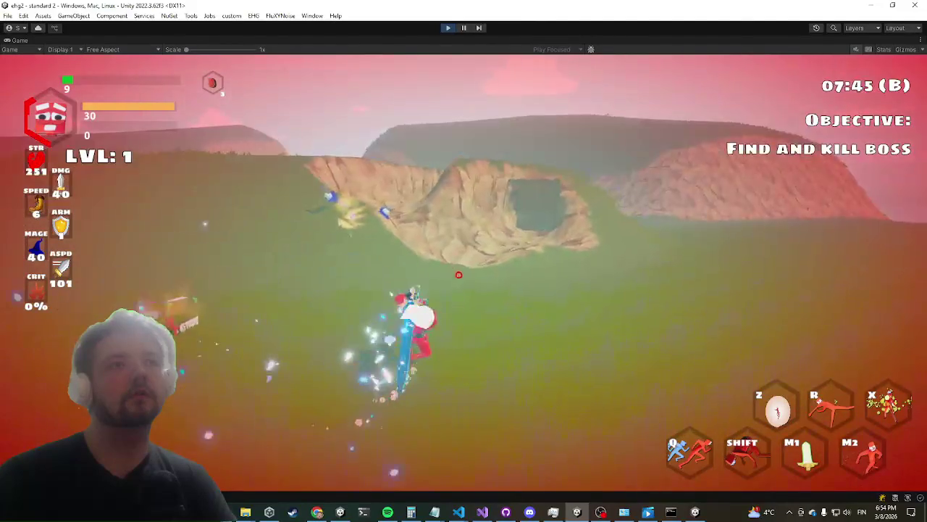
click(449, 275)
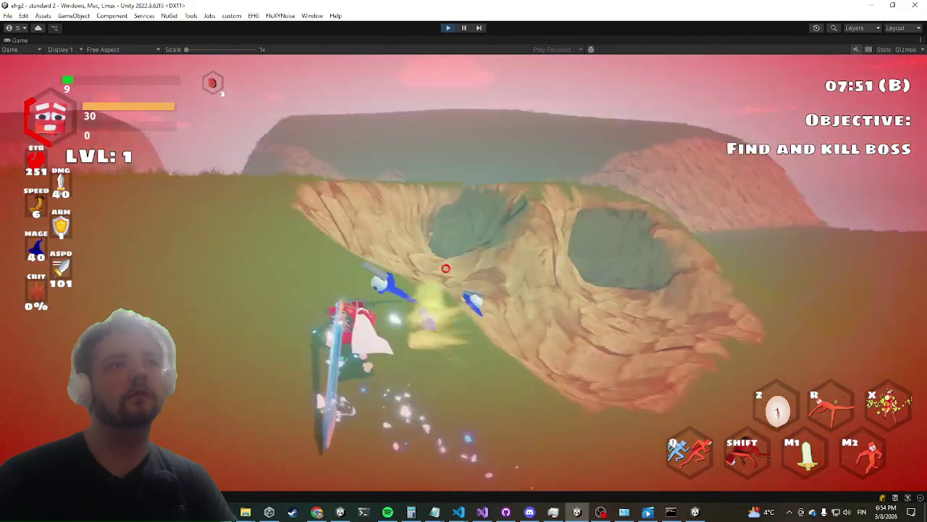
click(444, 276)
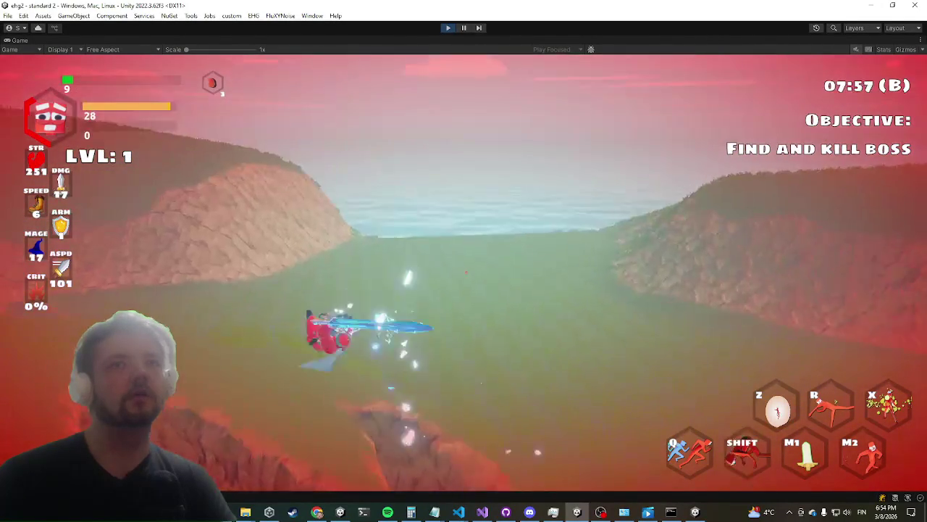
click(469, 272)
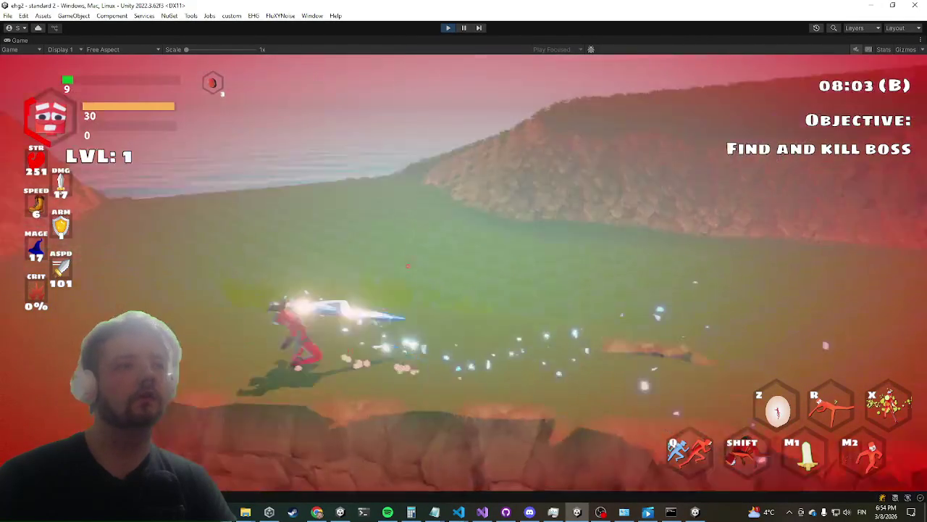
key(Escape)
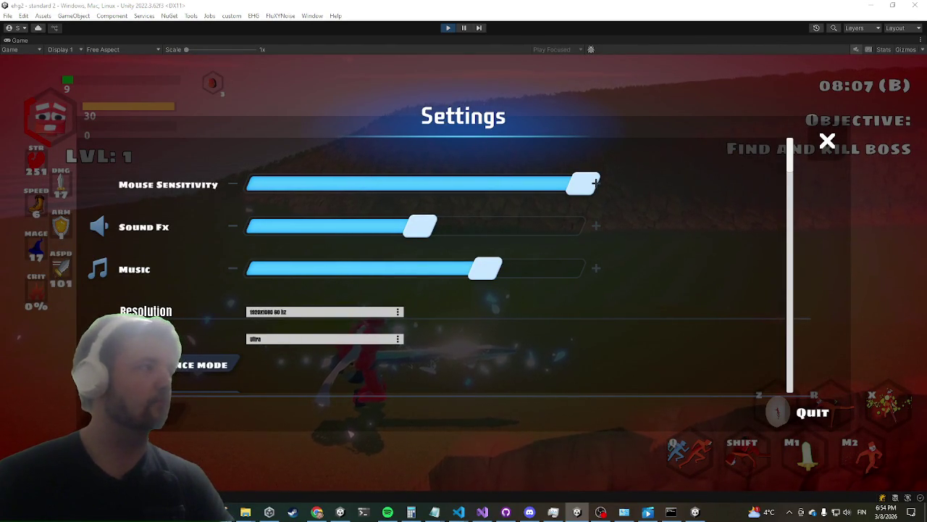
Show the Console, restore the editor layout, and open the portraitcollider NaN error's source in PortraitCollider.cs
key(ctrl+shift+c)
drag(318, 151, 448, 148)
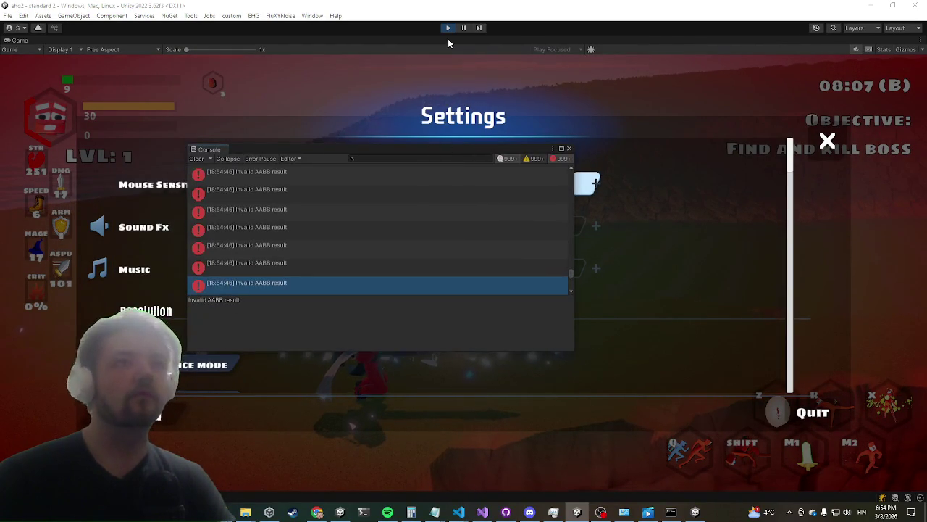
click(464, 29)
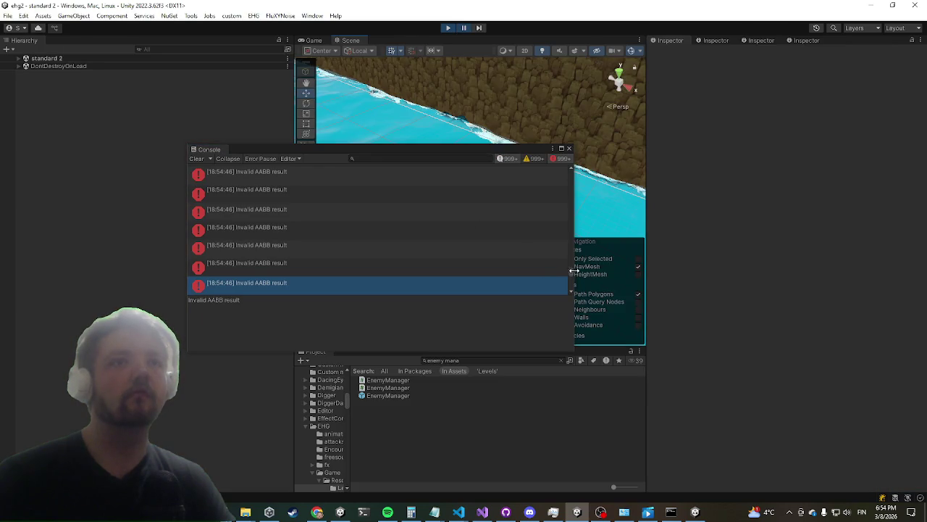
drag(572, 271, 568, 230)
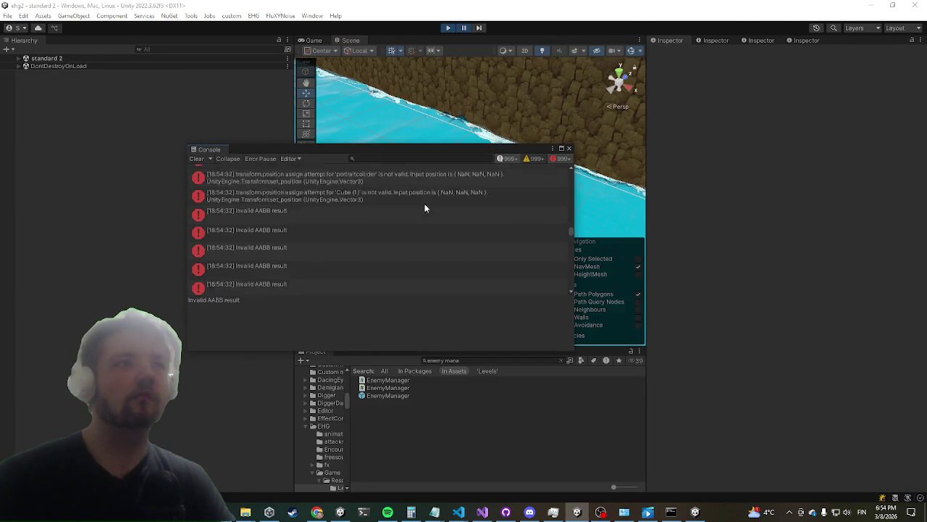
click(371, 239)
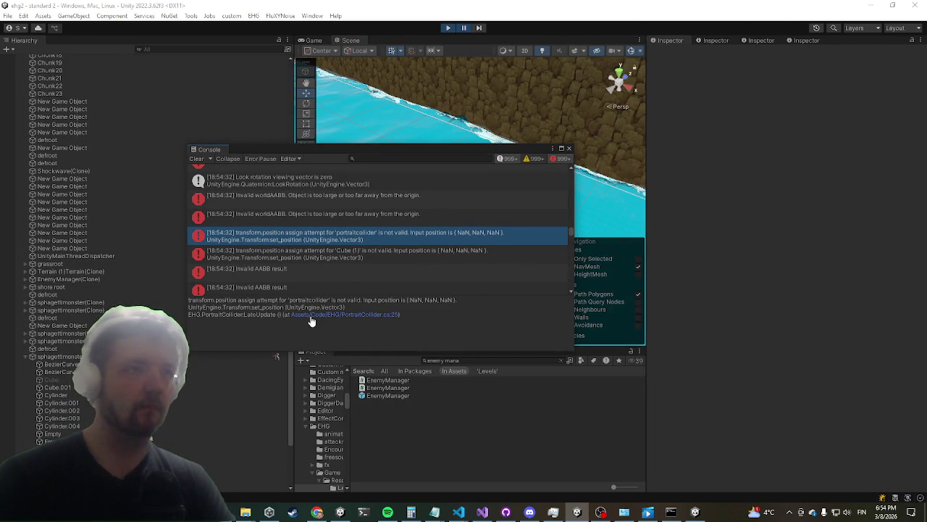
click(312, 316)
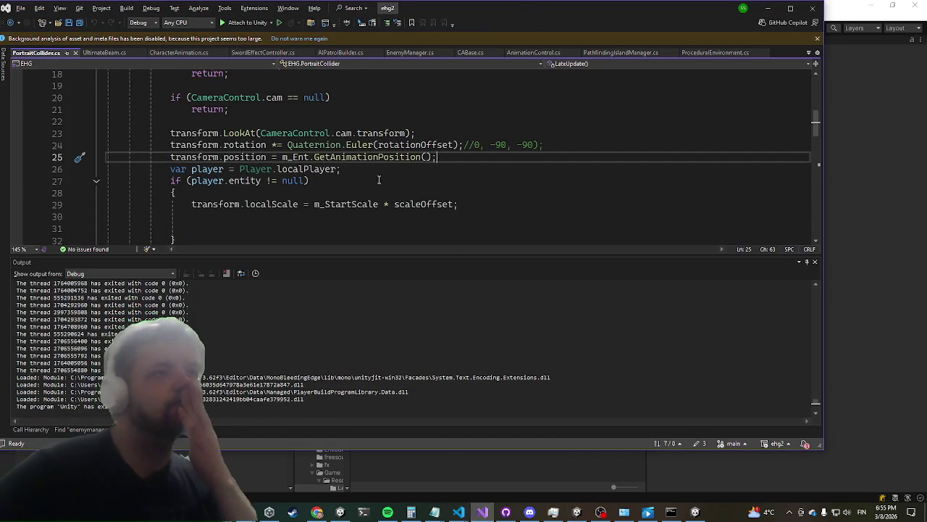
Append '|| m_Ent.isDisposed' to LateUpdate's m_Ent null check, save, and return to Unity
scroll(406, 134, up, 3)
scroll(391, 135, down, 2)
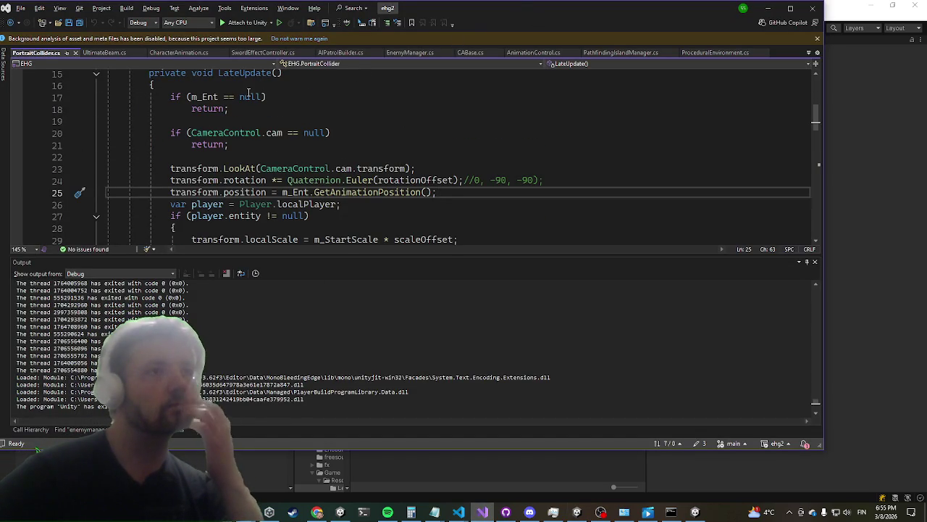
click(218, 168)
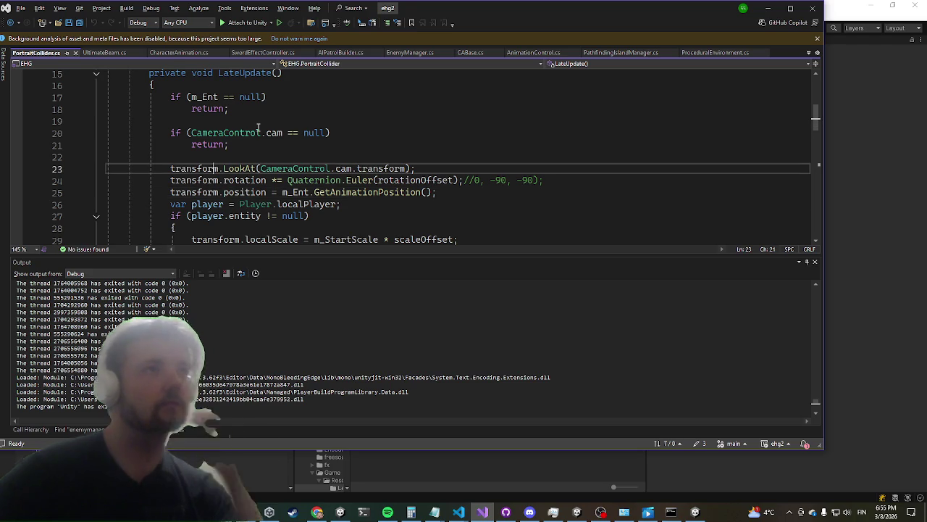
key(Up)
key(Up)
key(Up)
key(Up)
key(ctrl+Right)
key(ctrl+Right)
key(ctrl+Right)
text(||m_Ent.)
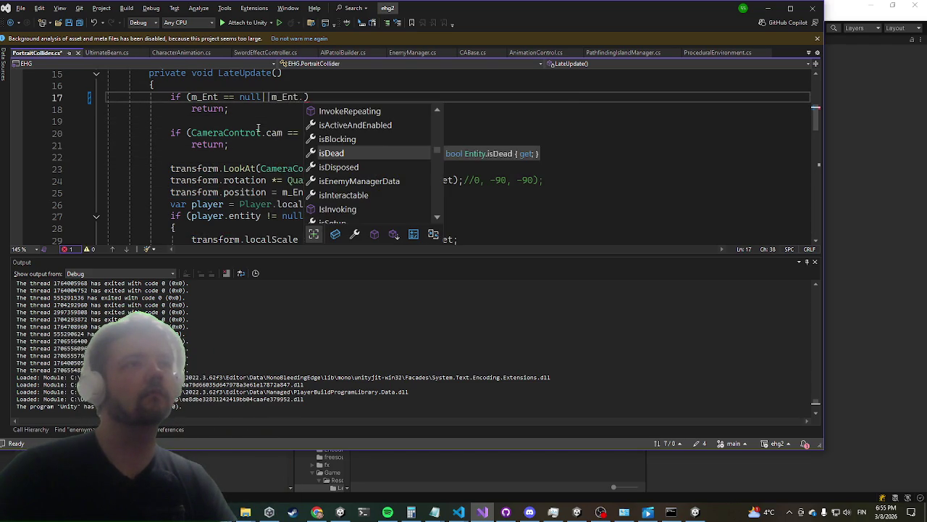
text(dispo)
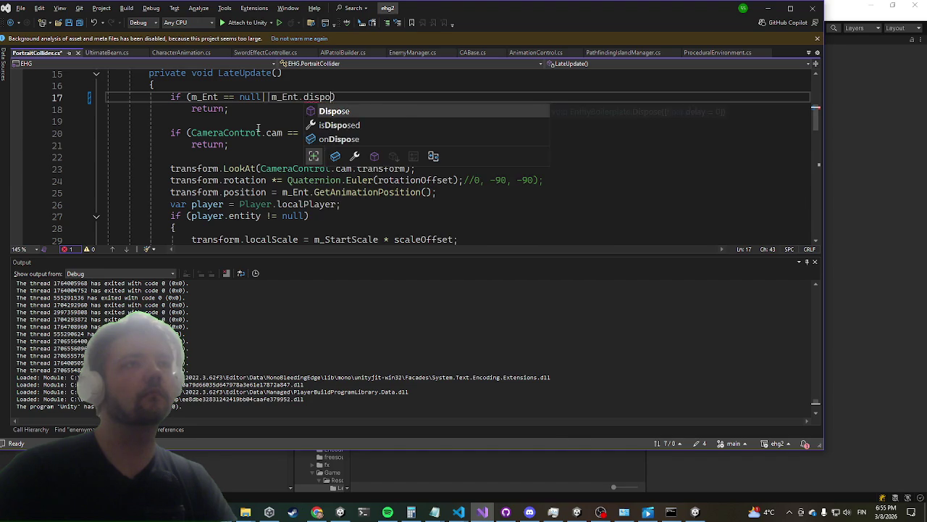
key(Down)
key(Tab)
key(ctrl+s)
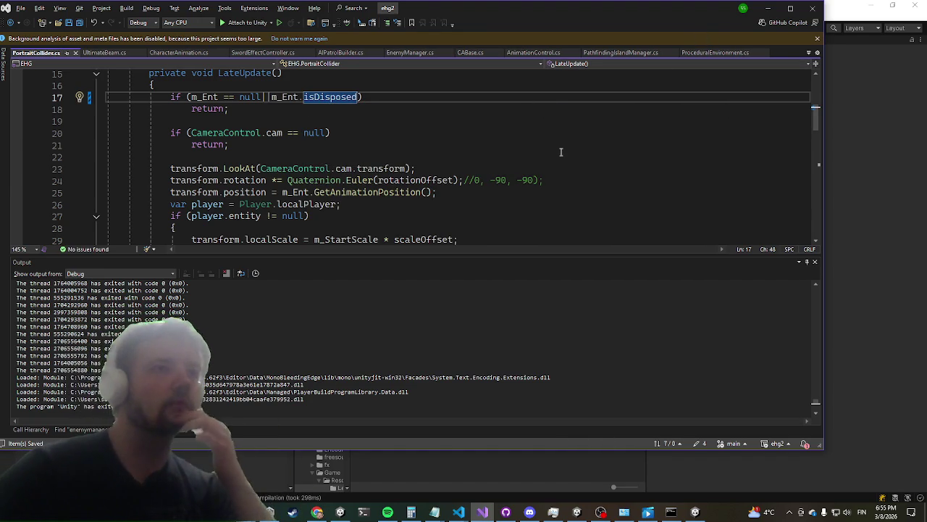
scroll(547, 160, up, 1)
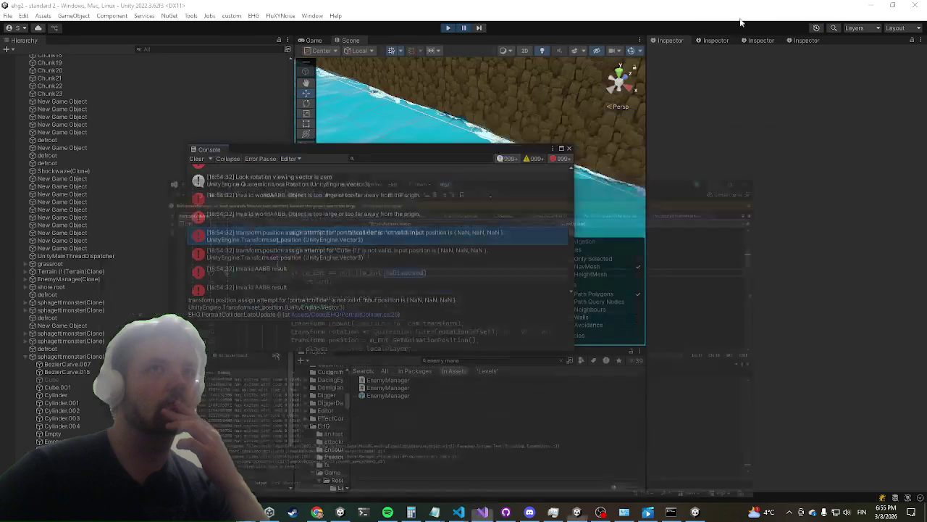
click(768, 9)
Inspect the Invalid AABB, Cube (1) NaN position and Rigidbody infinite-transform errors
click(270, 279)
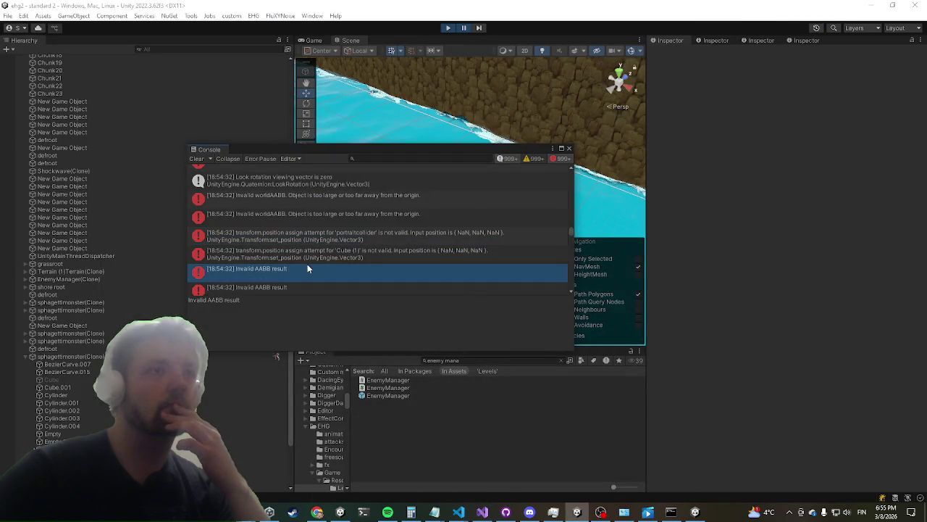
click(330, 254)
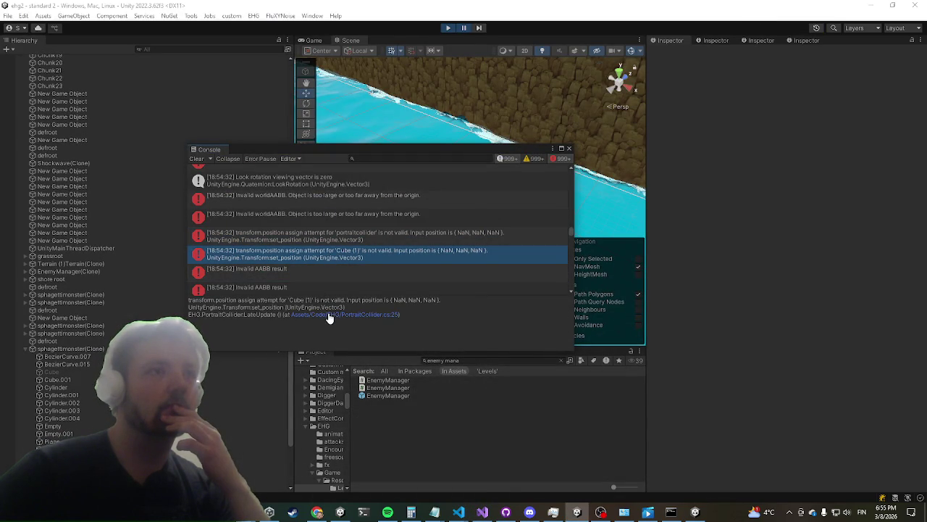
scroll(446, 206, up, 3)
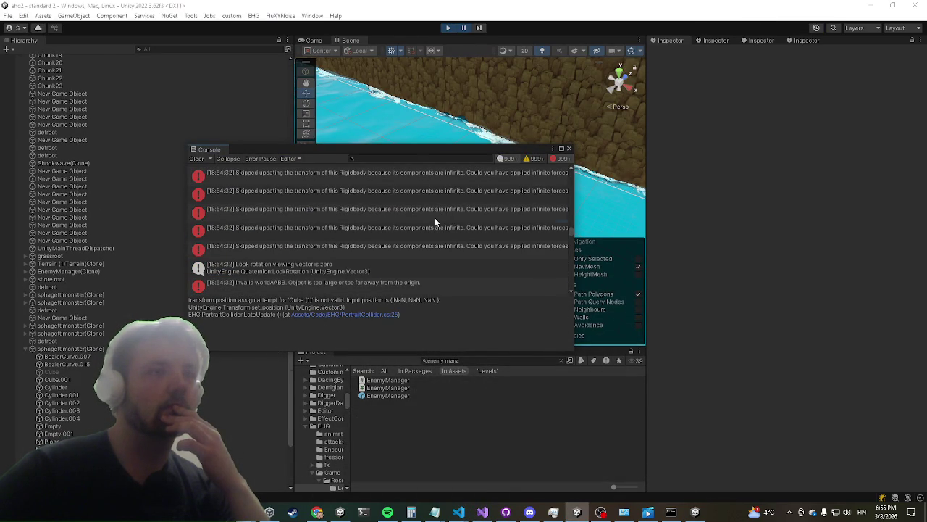
click(434, 216)
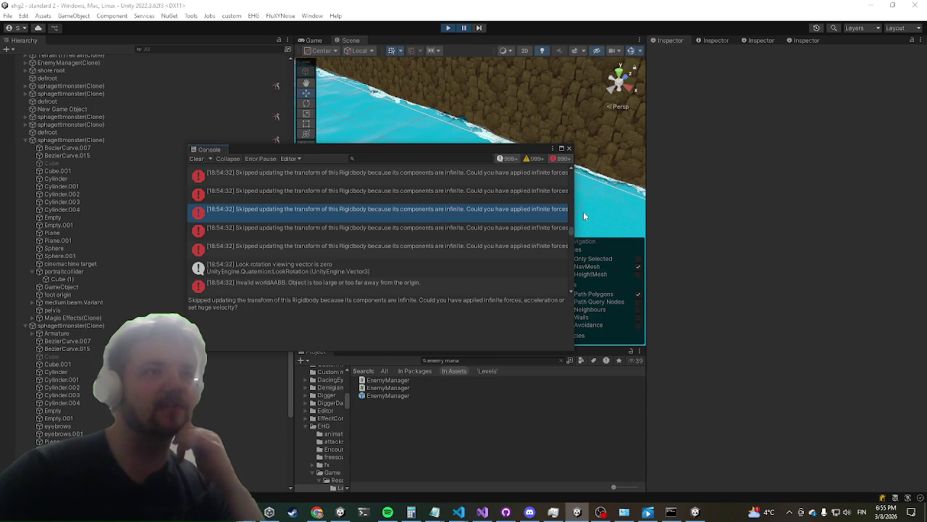
Scroll down to the NullReferenceException in MonoTools.DelayRoutineV2 and show its stack trace
drag(572, 231, 573, 168)
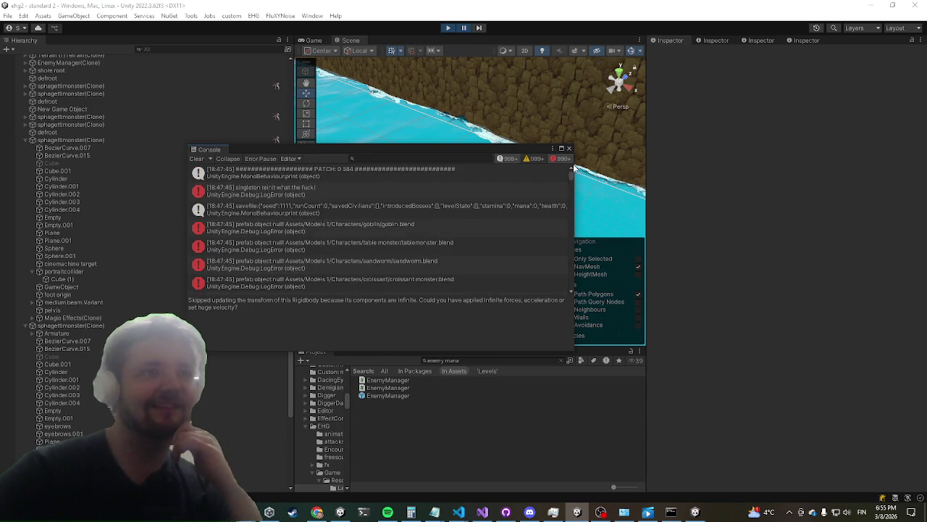
scroll(406, 223, down, 5)
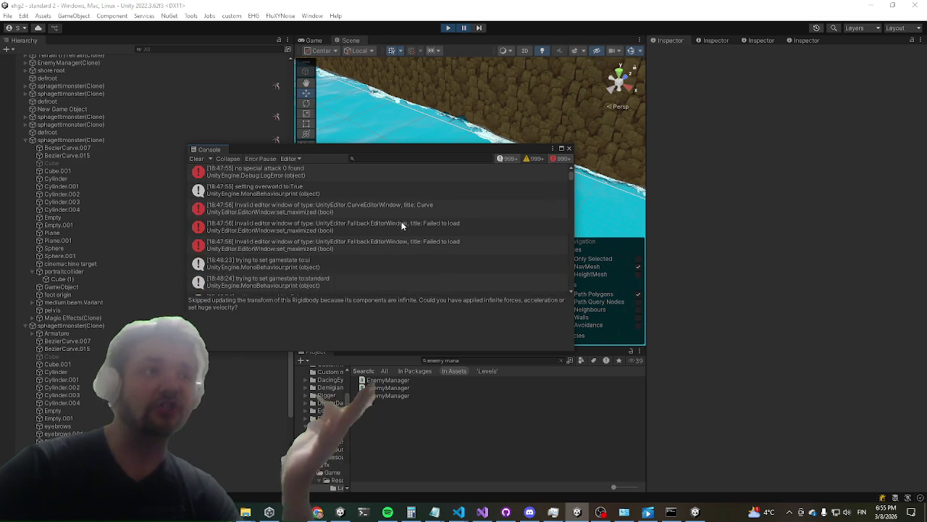
scroll(362, 211, down, 5)
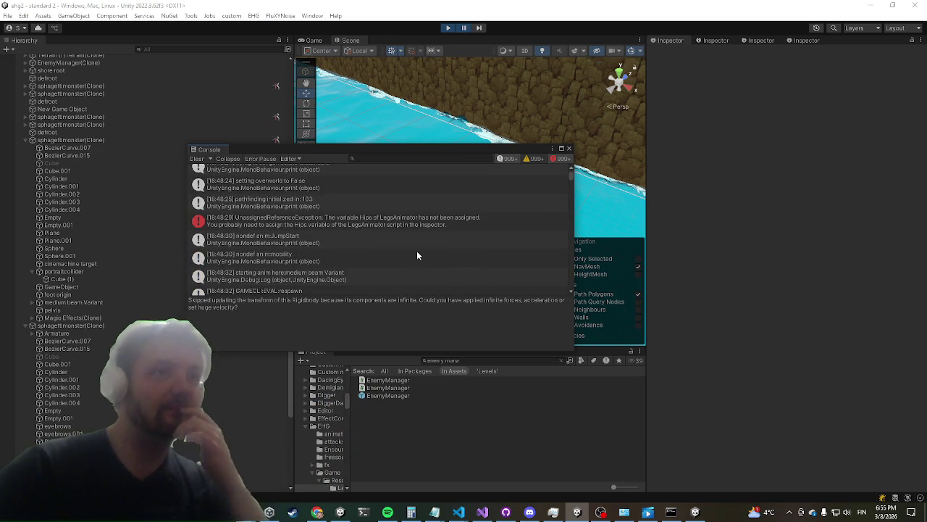
scroll(411, 267, down, 5)
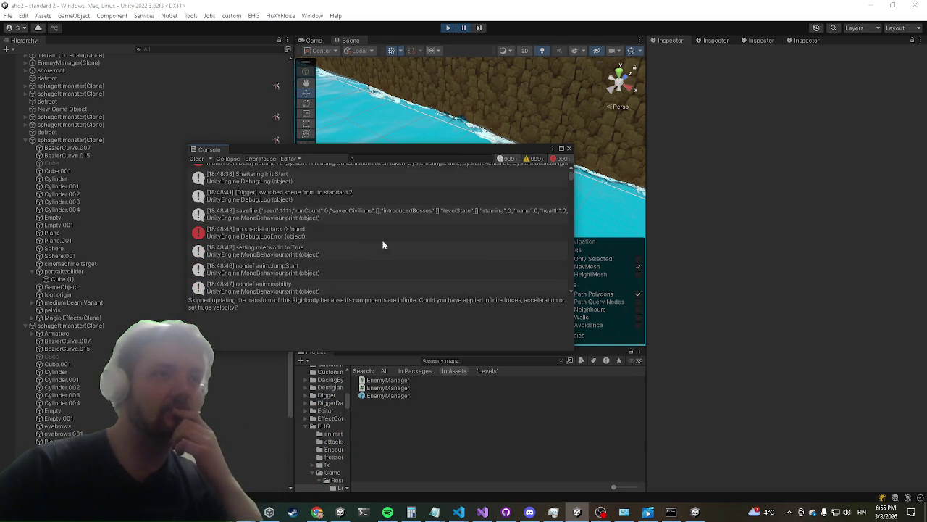
scroll(384, 245, down, 10)
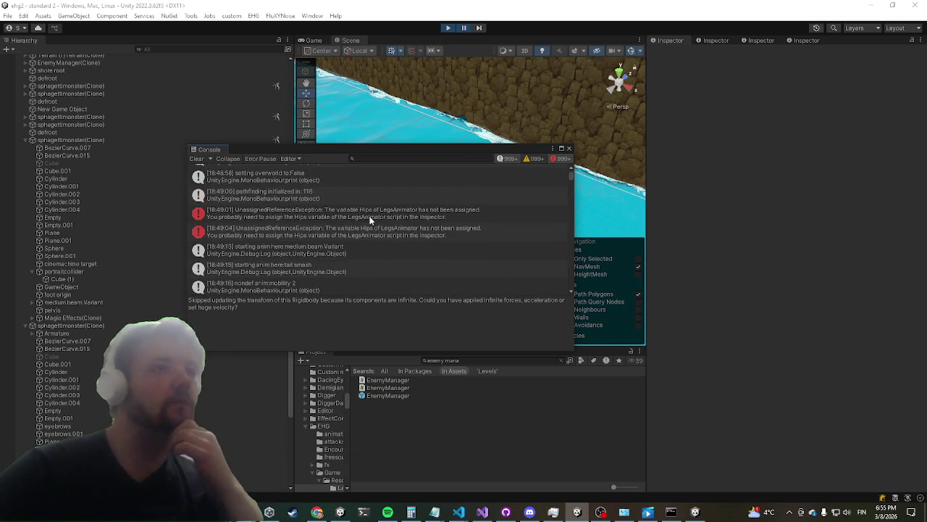
scroll(369, 216, down, 10)
scroll(371, 222, down, 8)
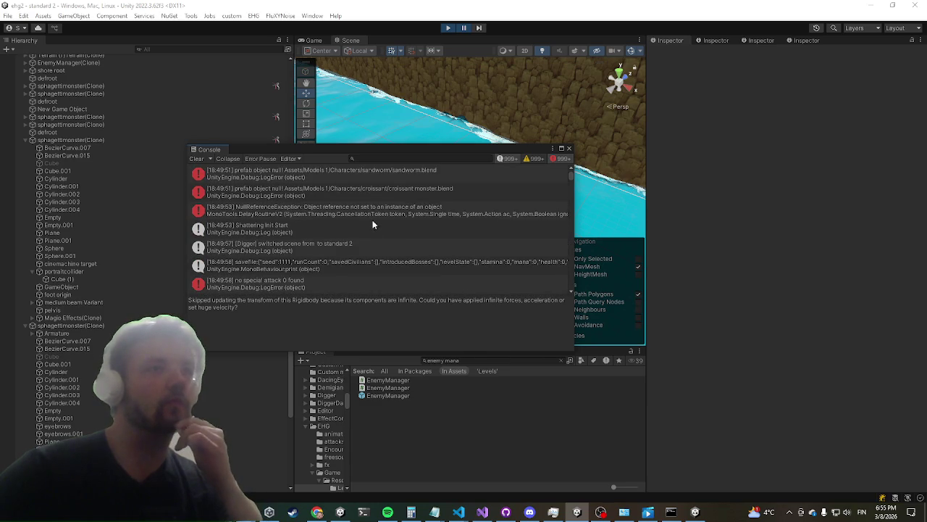
click(373, 214)
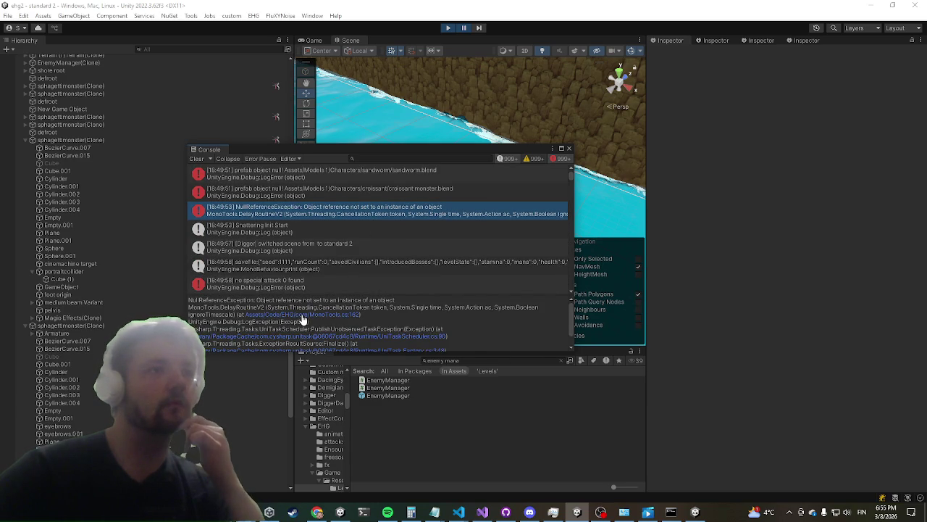
click(303, 316)
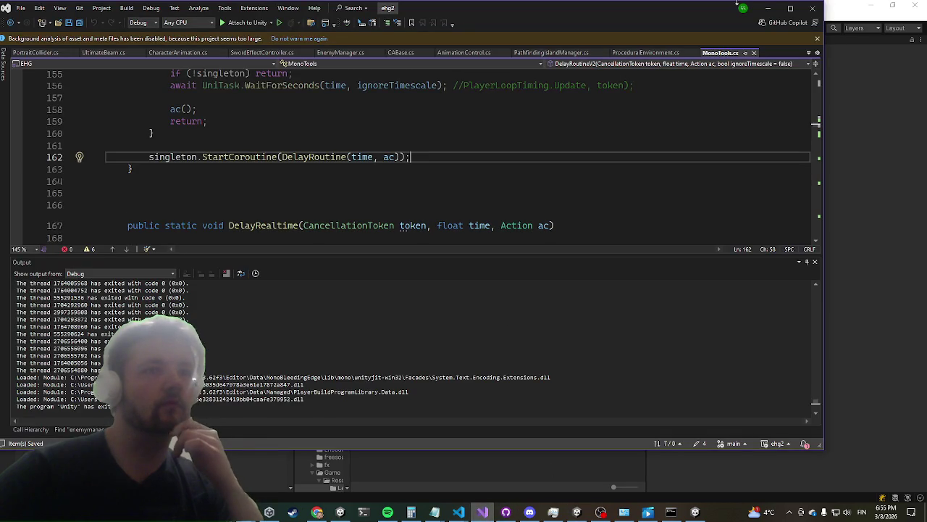
click(768, 8)
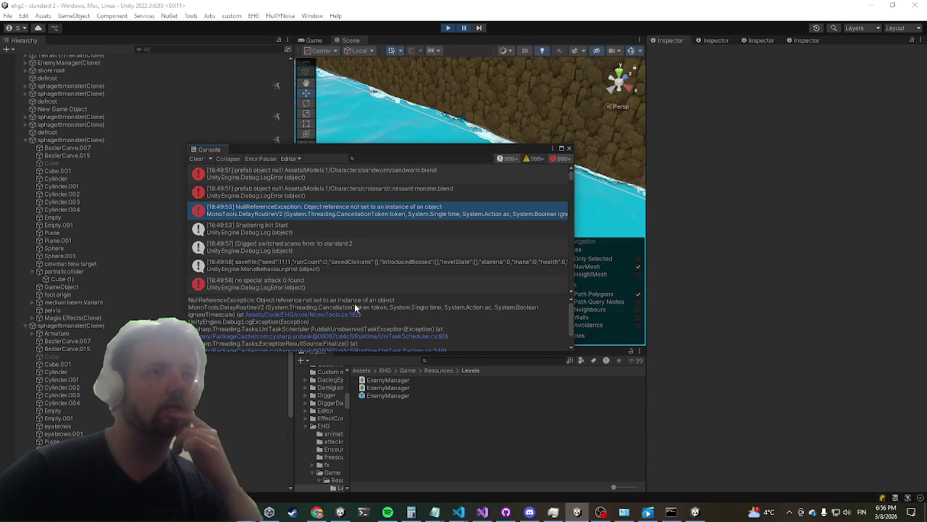
Open MonoTools.cs at line 162 from the exception's stack trace link
scroll(349, 335, down, 1)
scroll(350, 338, up, 1)
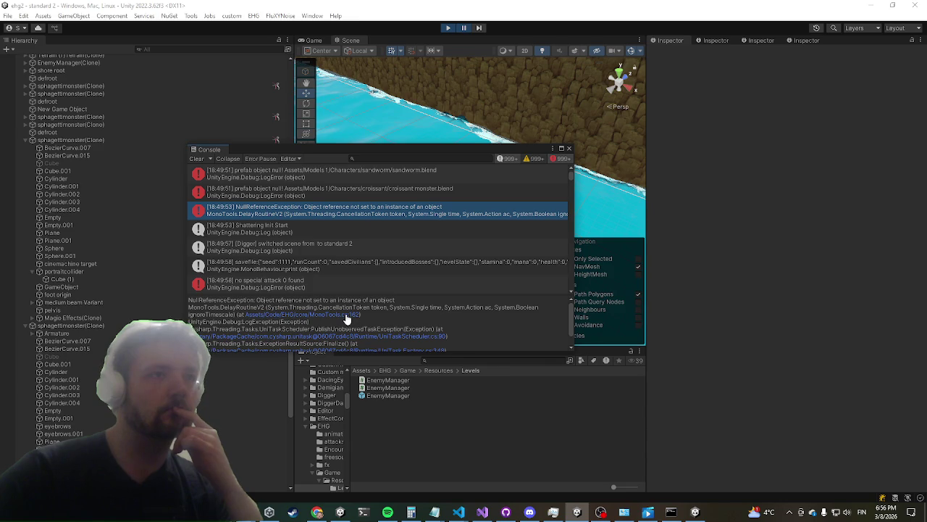
click(348, 316)
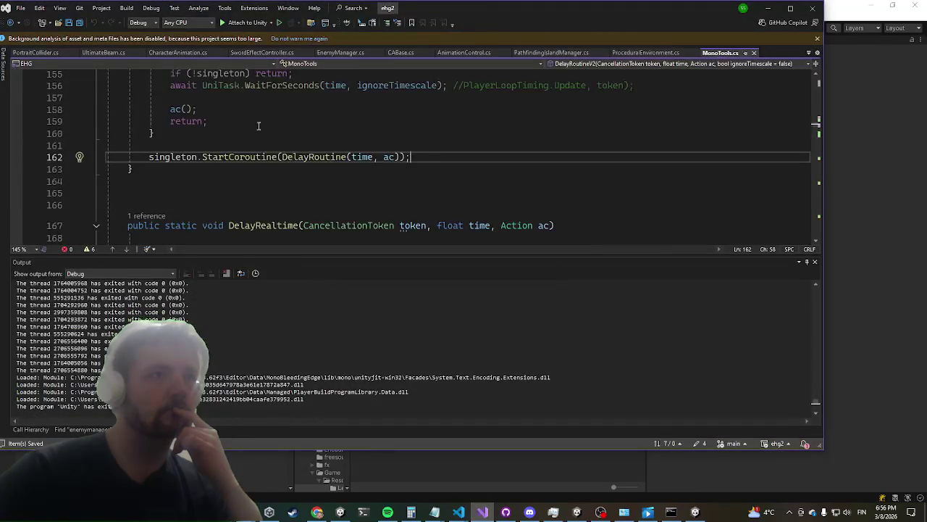
Look over DelayRoutineV2 around lines 161–162 of MonoTools.cs, then minimize Visual Studio
click(247, 148)
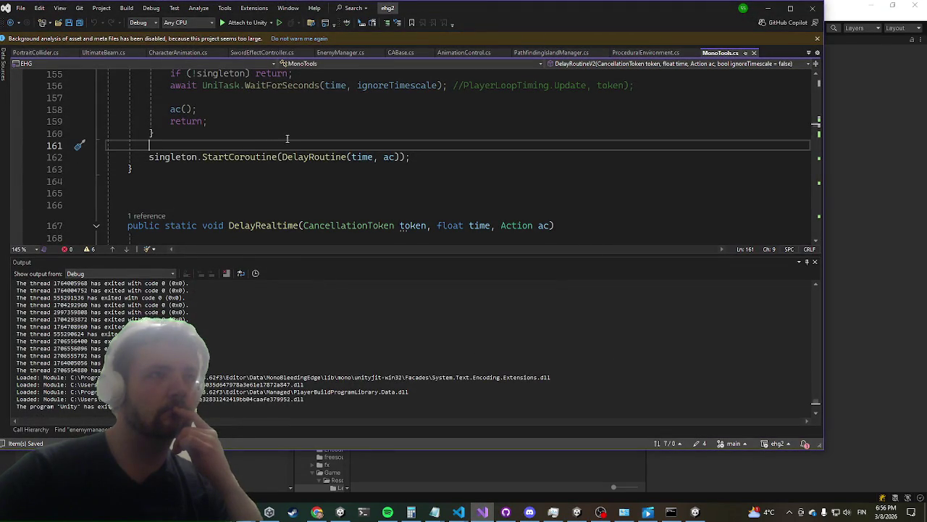
scroll(287, 139, up, 8)
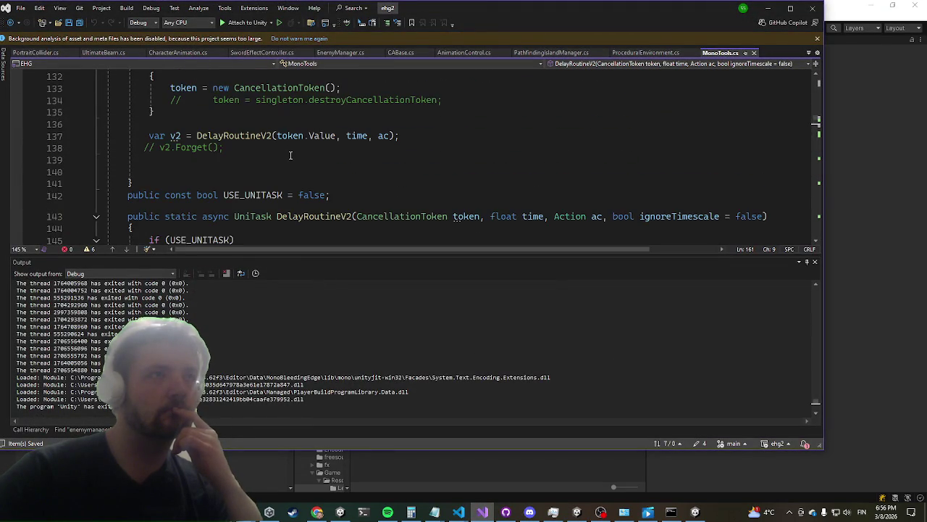
scroll(290, 158, down, 5)
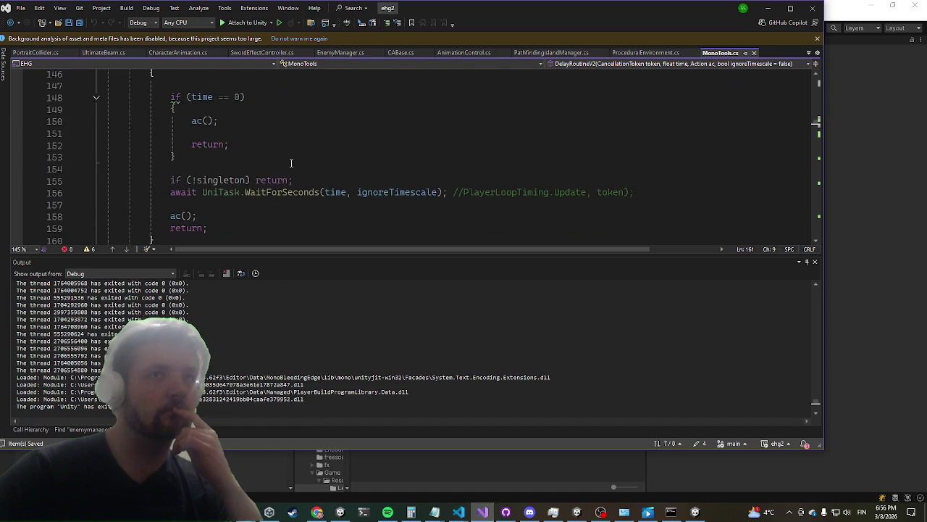
click(770, 9)
scroll(411, 218, up, 3)
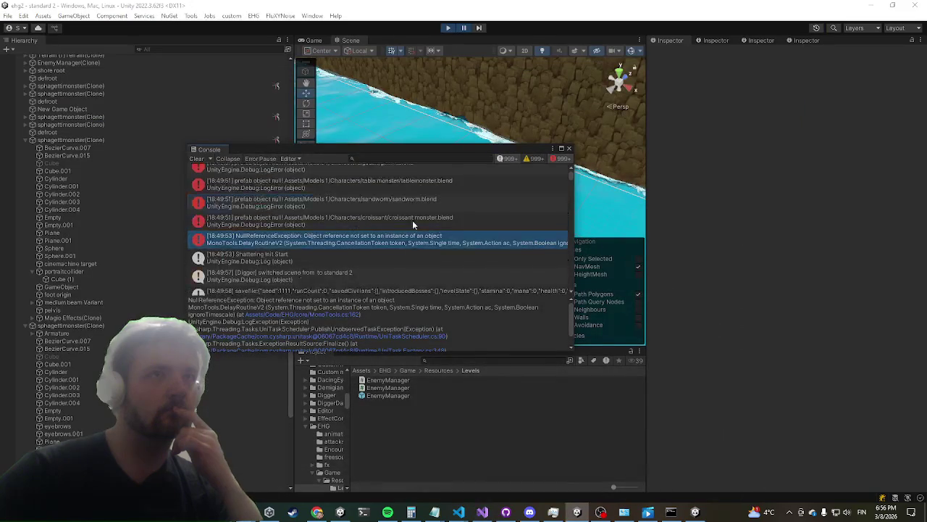
Exit Play mode and select the CS0136 error for UltimateBeam.cs line 96 in the Console
scroll(416, 246, up, 5)
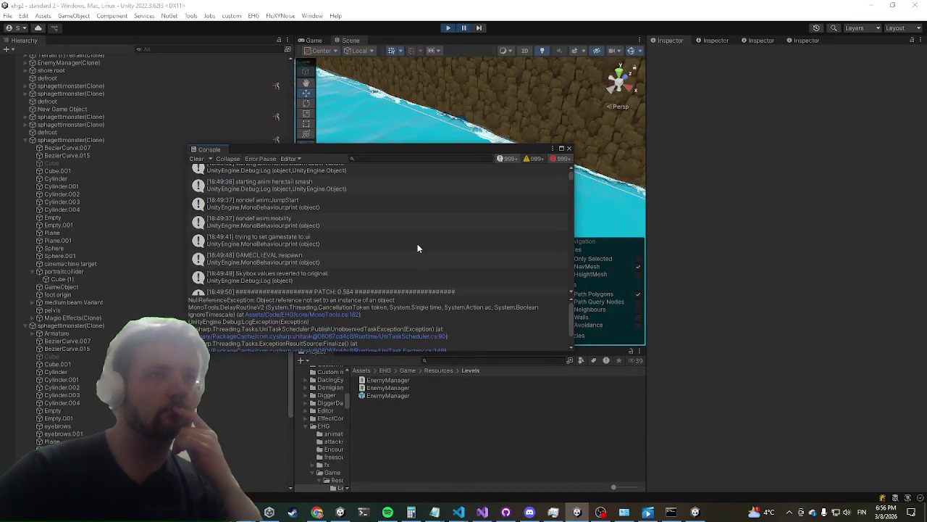
click(448, 31)
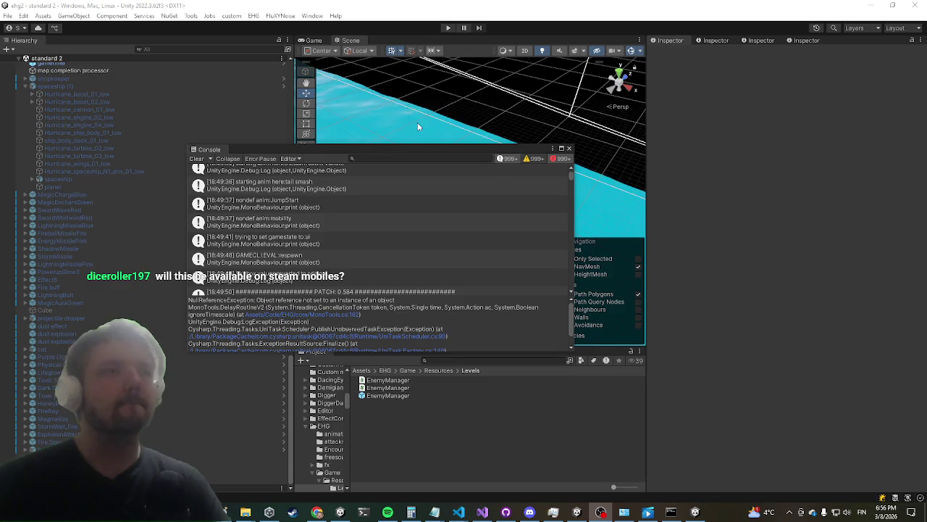
click(449, 29)
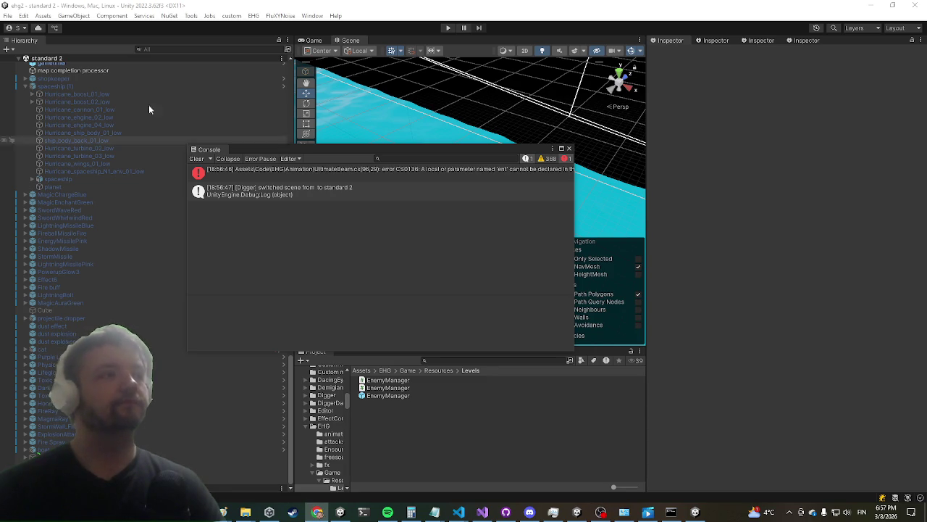
click(376, 172)
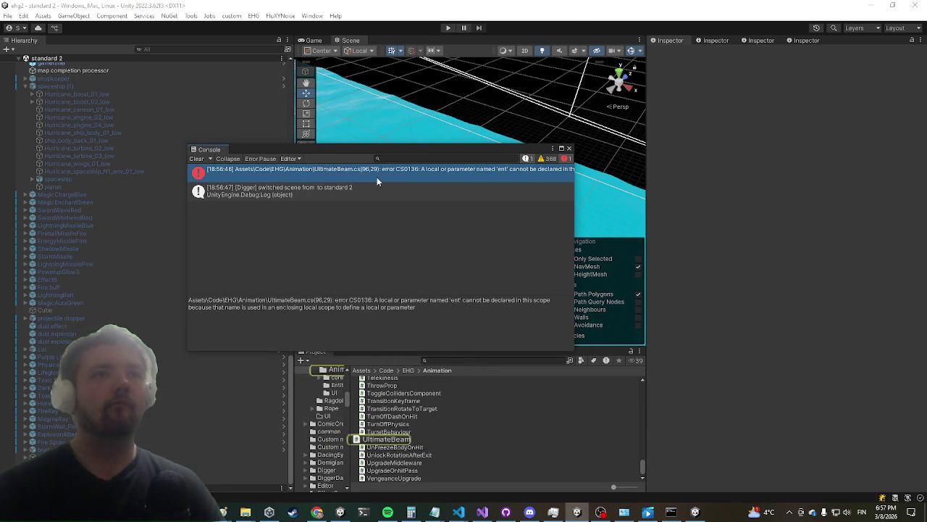
Open UltimateBeam.cs in Visual Studio at the erroring line 96
double_click(377, 177)
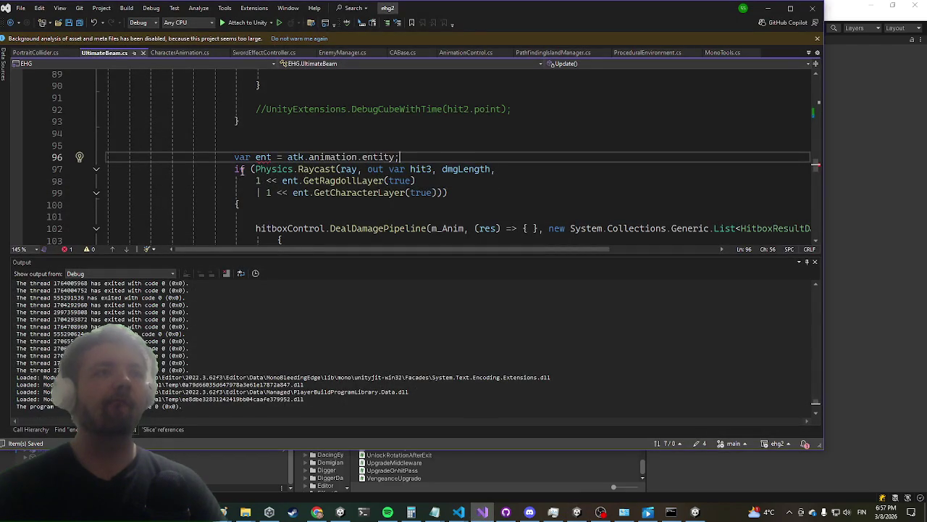
scroll(326, 131, up, 2)
scroll(391, 130, down, 3)
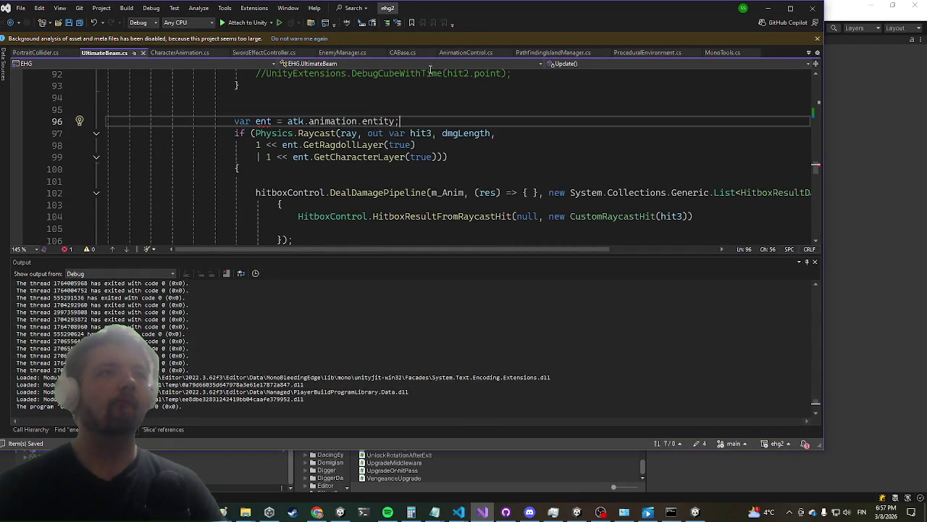
scroll(375, 143, up, 15)
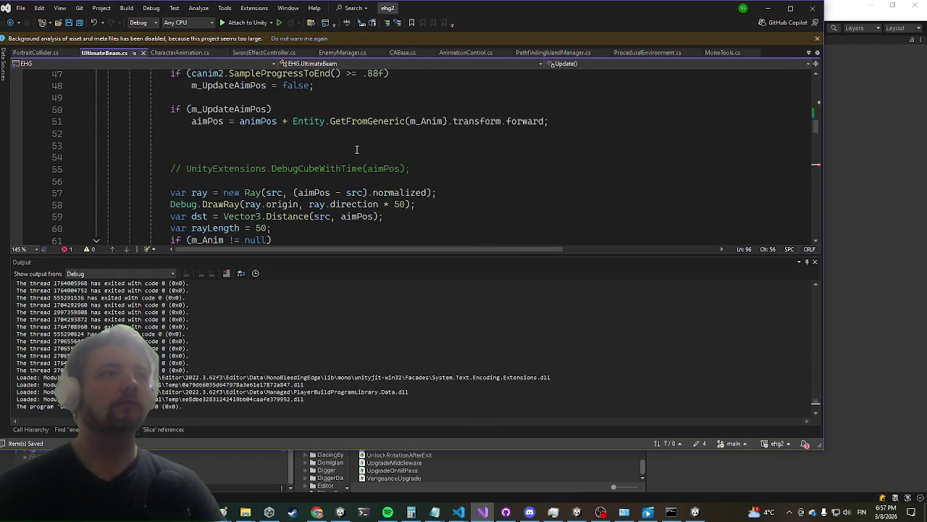
scroll(357, 149, up, 6)
scroll(363, 124, down, 14)
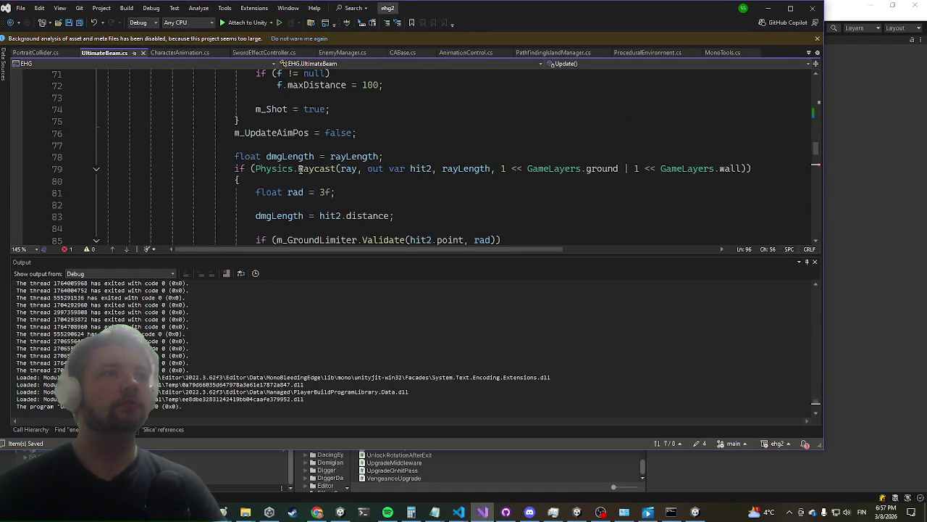
scroll(227, 174, down, 5)
Comment out the duplicate 'ent' declaration on line 96 with Ctrl+K, Ctrl+C, and return to Unity
click(231, 191)
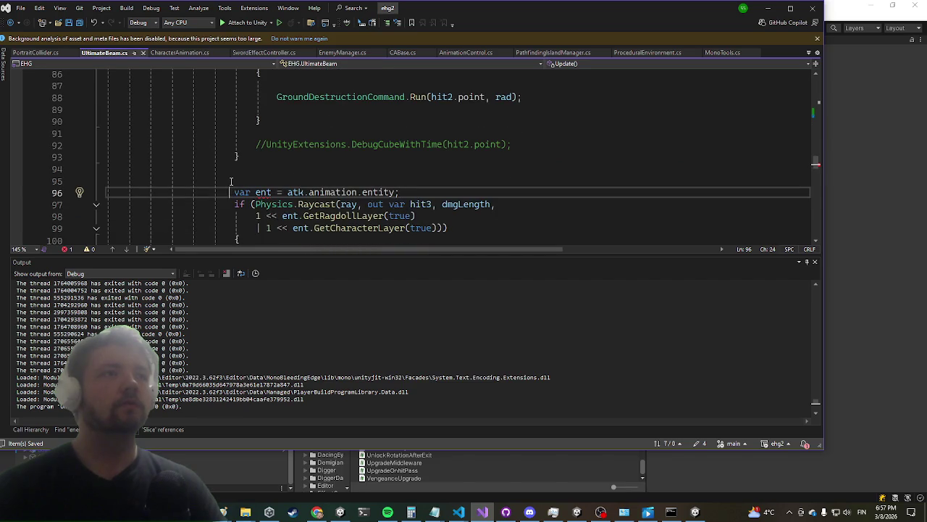
key(ctrl+k)
key(ctrl+c)
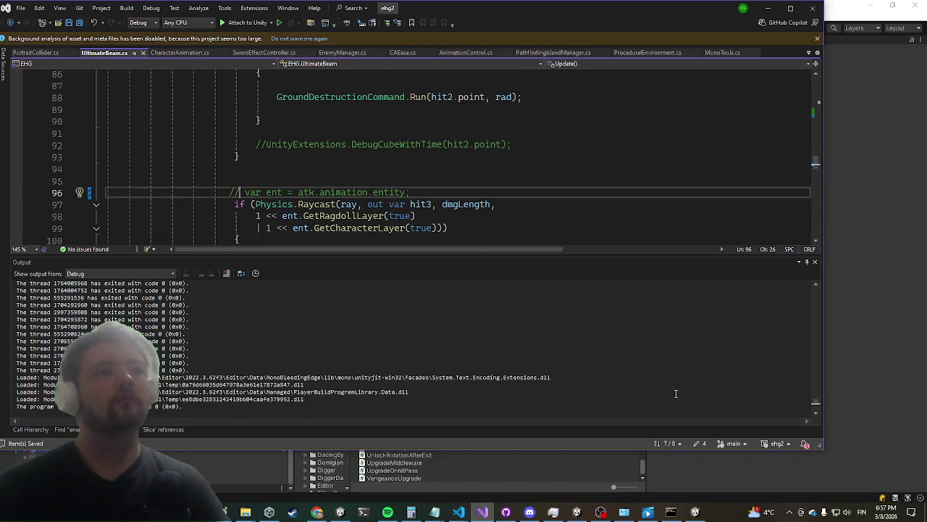
click(871, 231)
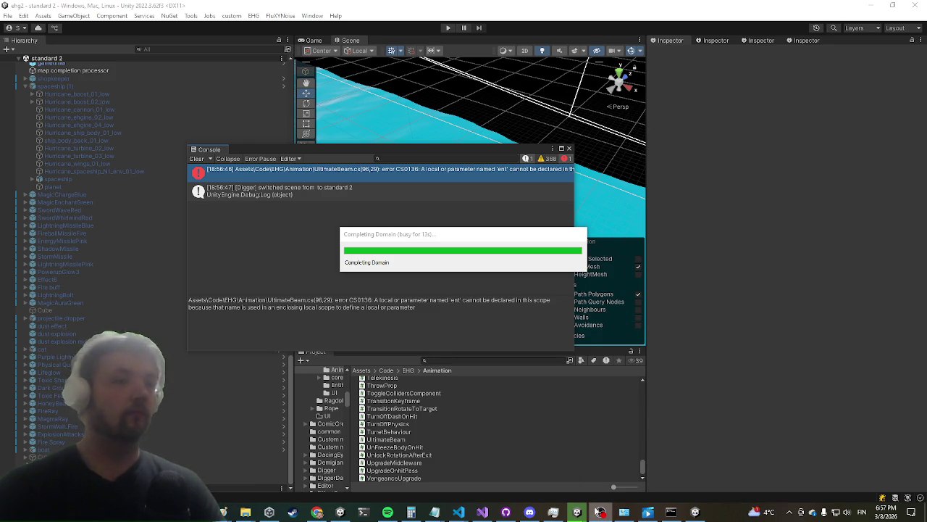
Bring Visual Studio back and go to line 1313 of CharacterAnimation.cs
click(483, 513)
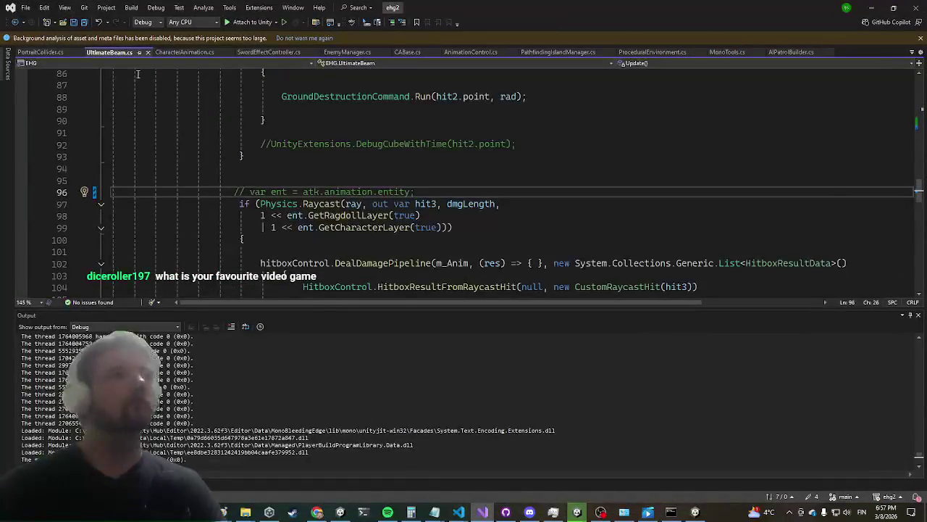
click(185, 52)
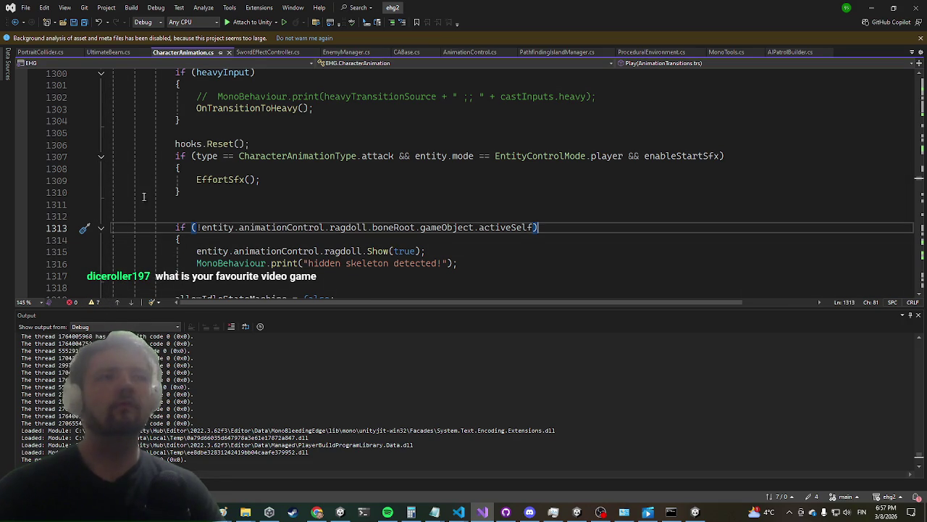
scroll(167, 163, up, 5)
scroll(176, 167, down, 5)
scroll(181, 163, down, 1)
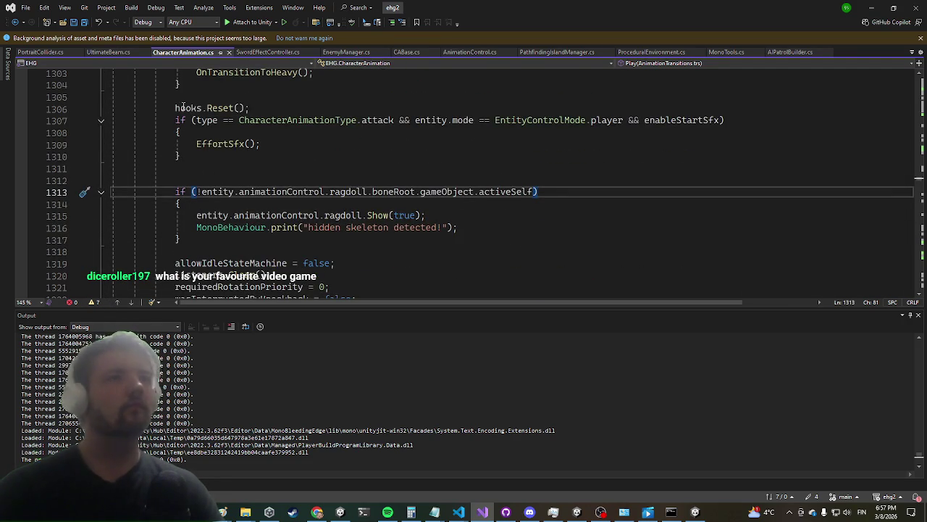
Add an entity.animationControl.ragdoll.boneRoot check with && to the line 1313 condition
click(201, 191)
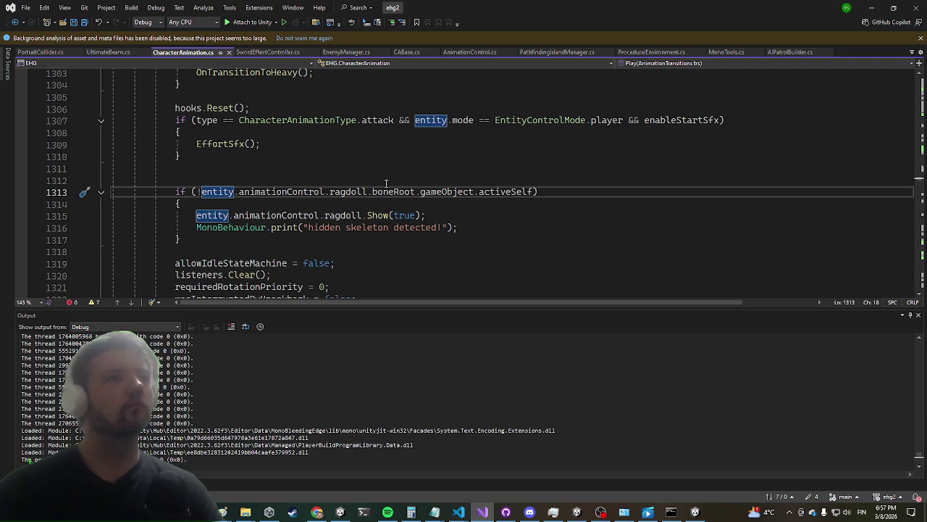
mouse_move(414, 190)
mouse_down()
mouse_move(192, 192)
mouse_move(537, 191)
mouse_move(201, 193)
mouse_up()
click(197, 192)
text(&&)
key(Left)
key(Left)
key(ctrl+v)
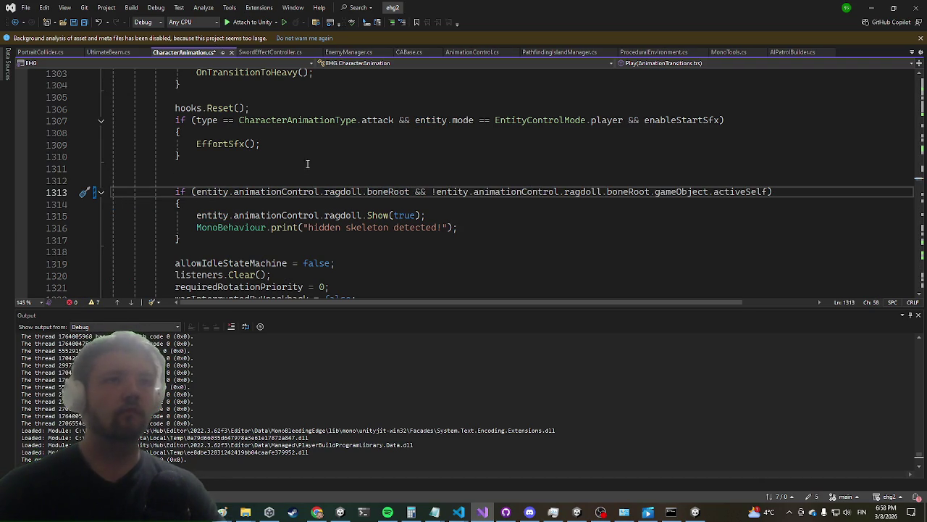
Check lines 1310–1312, then switch back to Unity so it reloads the scripts
click(277, 153)
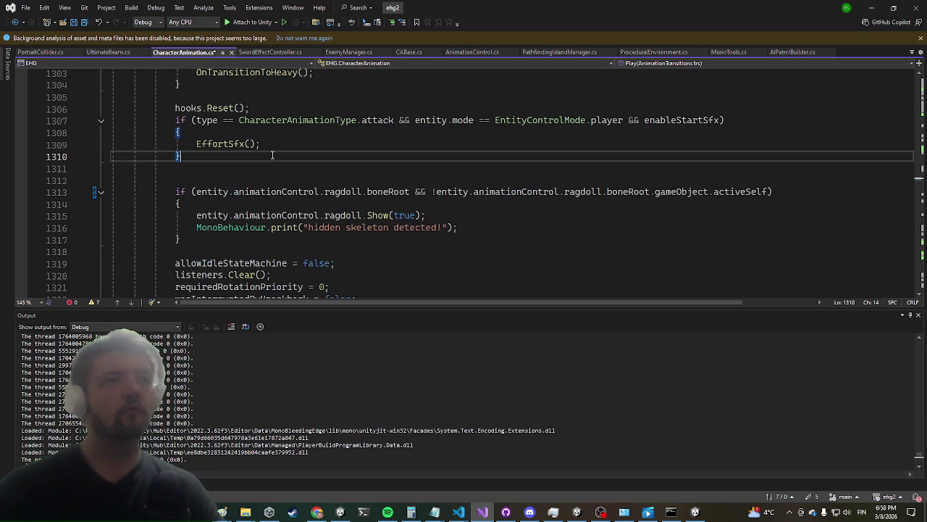
click(213, 178)
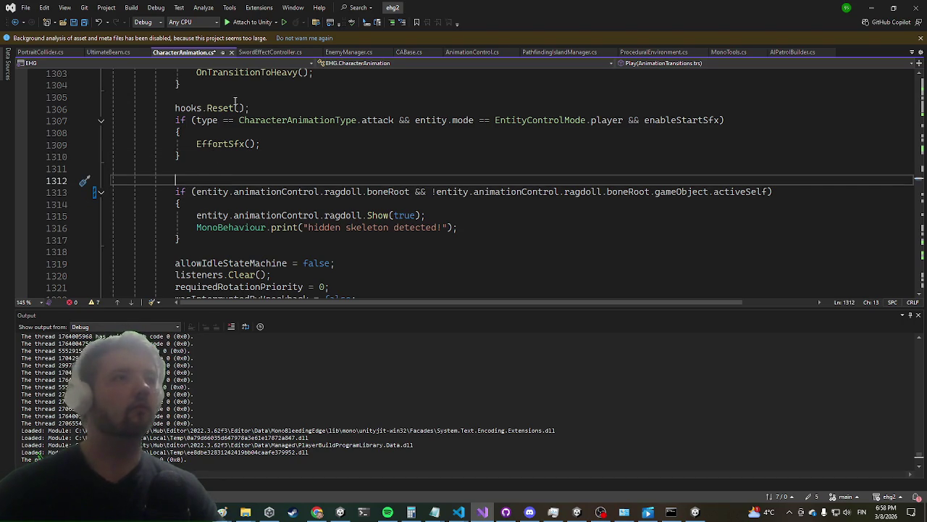
click(872, 7)
click(483, 512)
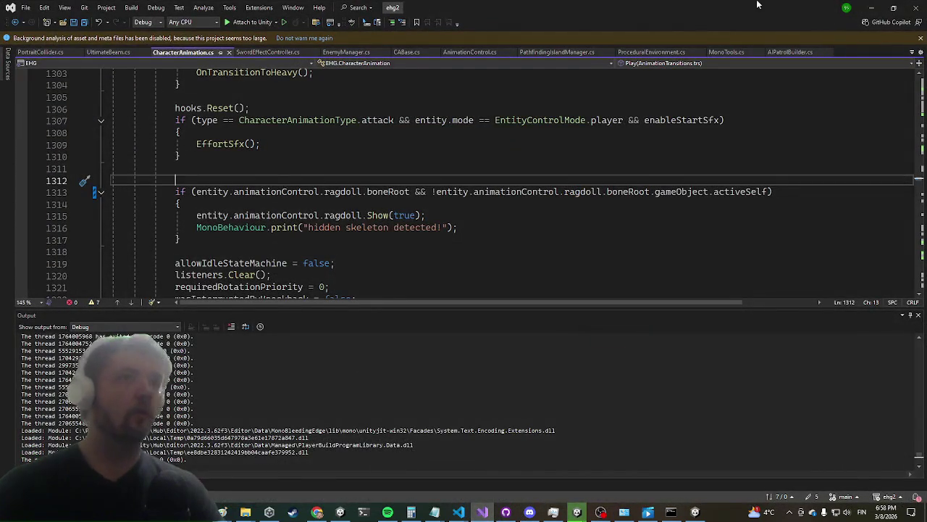
click(872, 7)
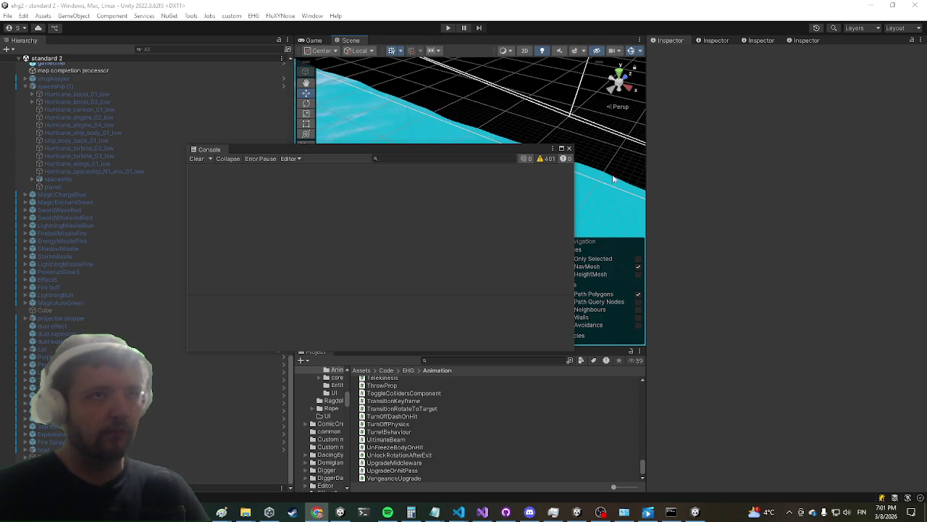
Start Play mode with Ctrl+P, maximize the Game view with Shift+Space, and advance toward the boss
key(ctrl+p)
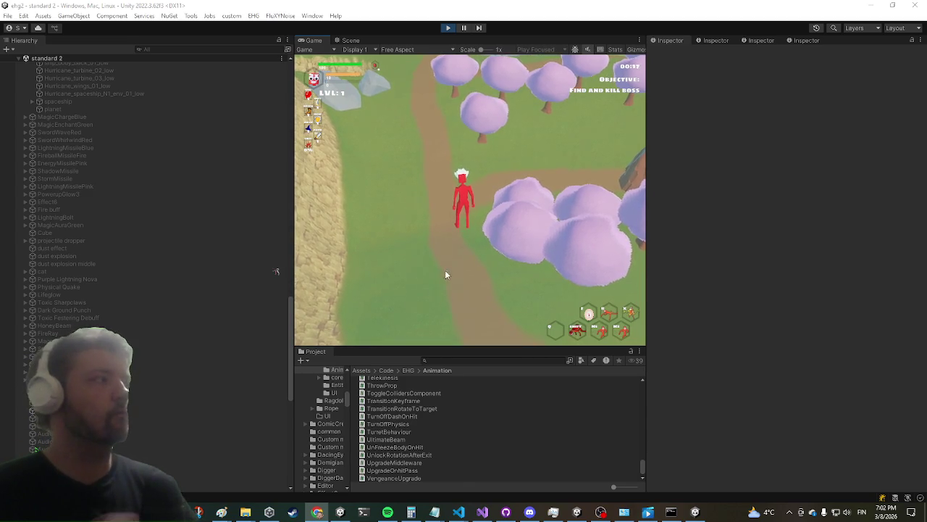
key(shift+space)
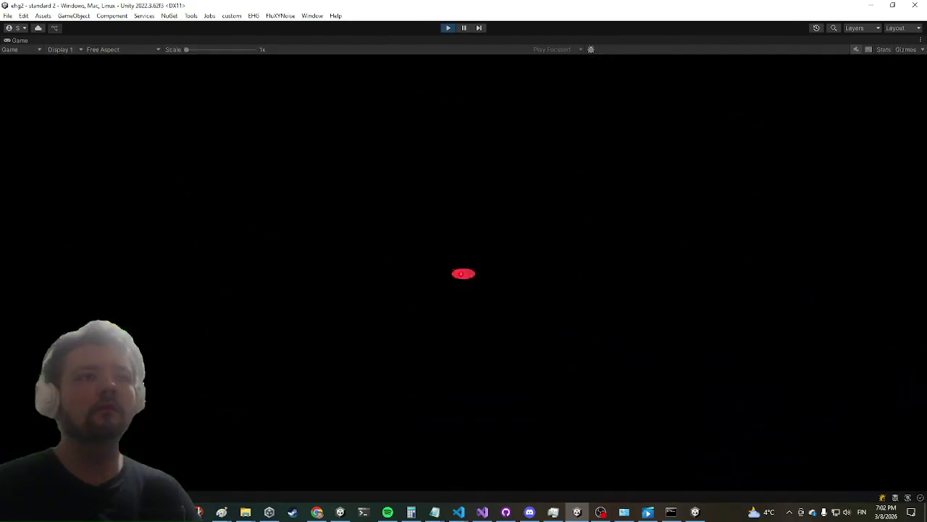
key(super)
key(super)
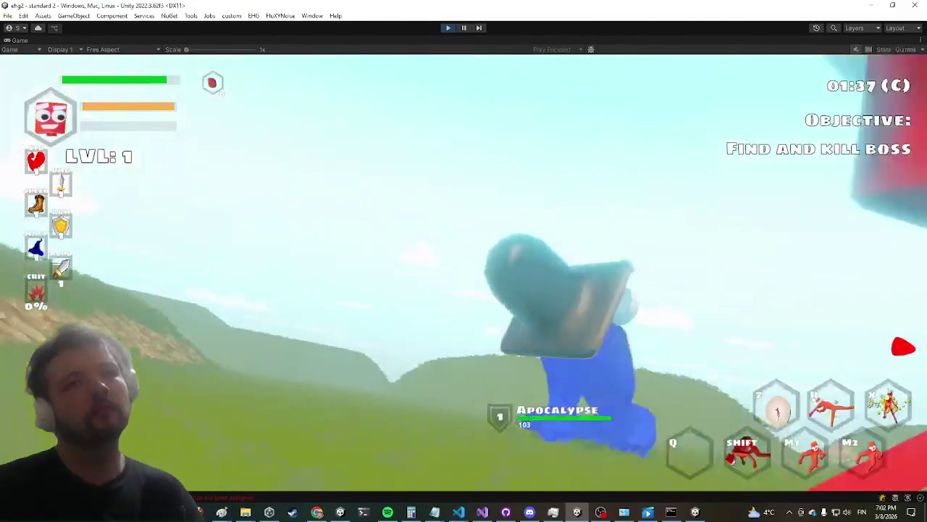
key(w)
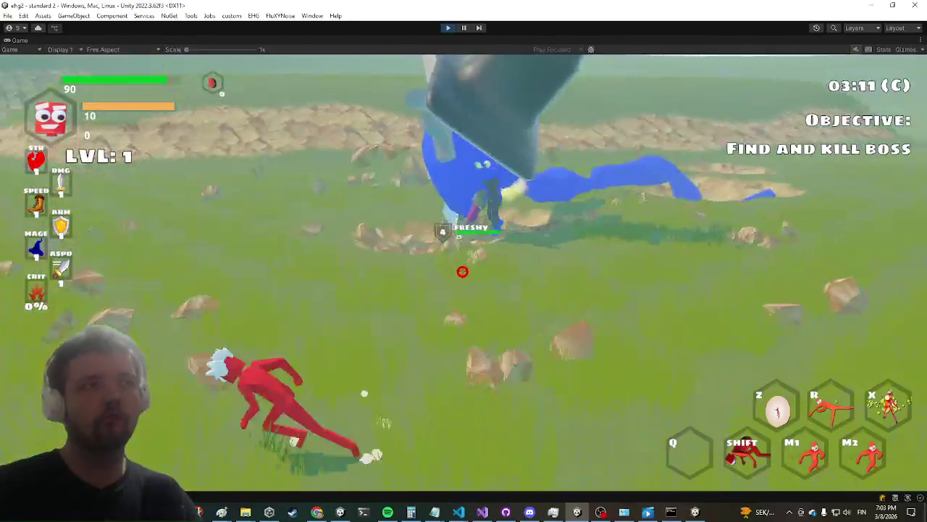
Hit the blue Apocalypse boss with basic slashes and a right-click spinning slash until it dies
click(464, 272)
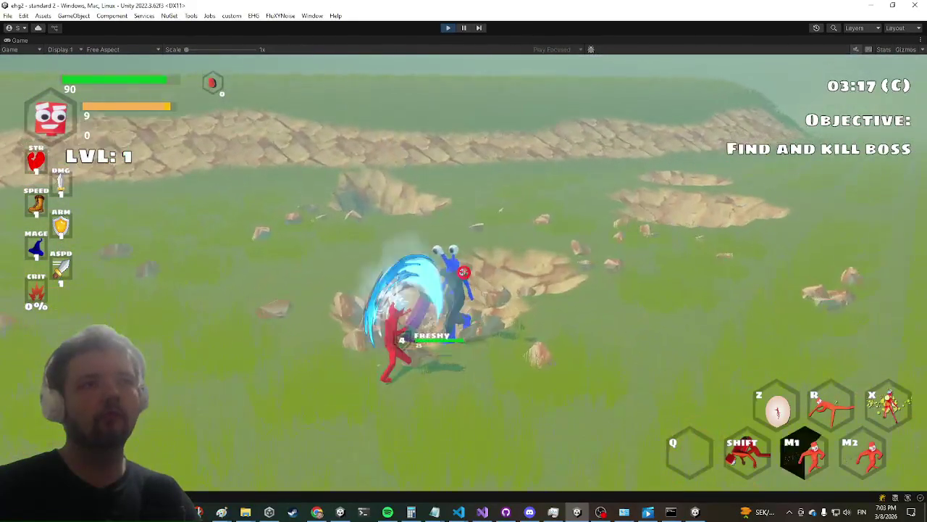
right_click(461, 274)
click(467, 271)
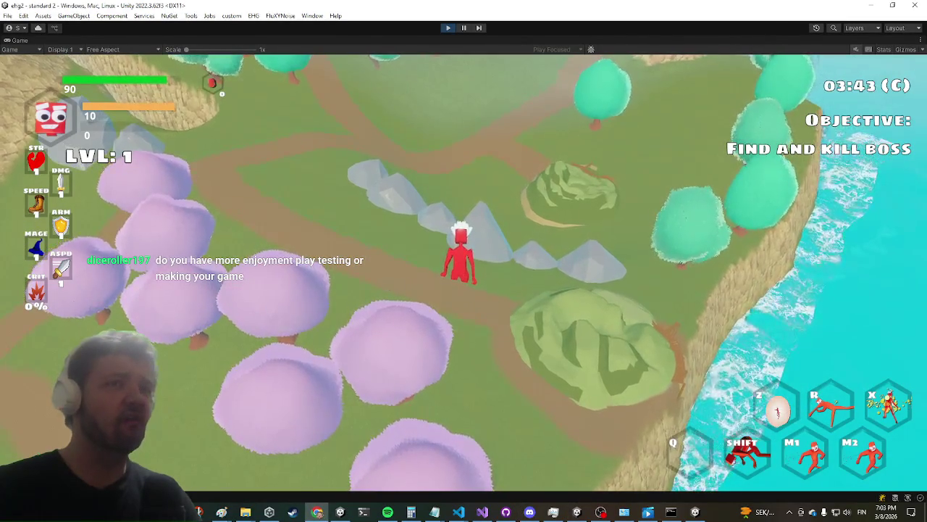
Run with W along the dirt path into the new forest area
key(w)
key(w)
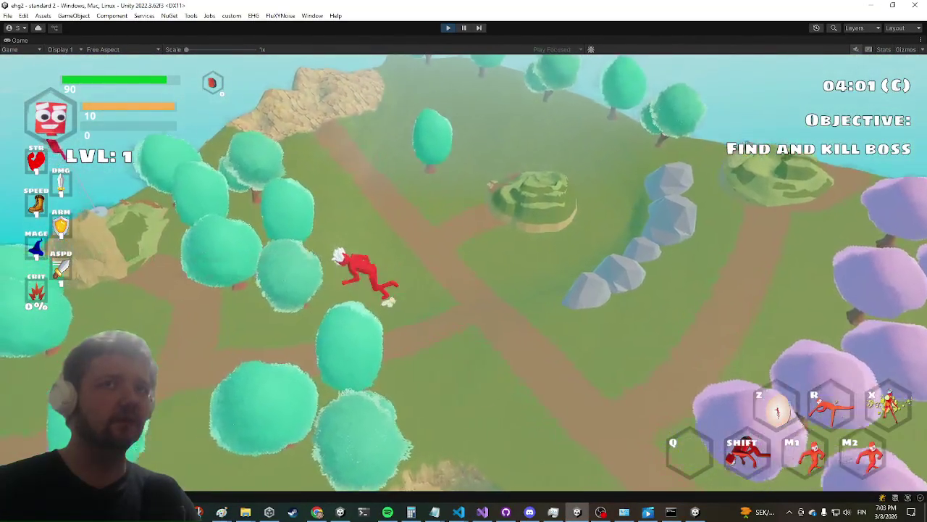
key(w)
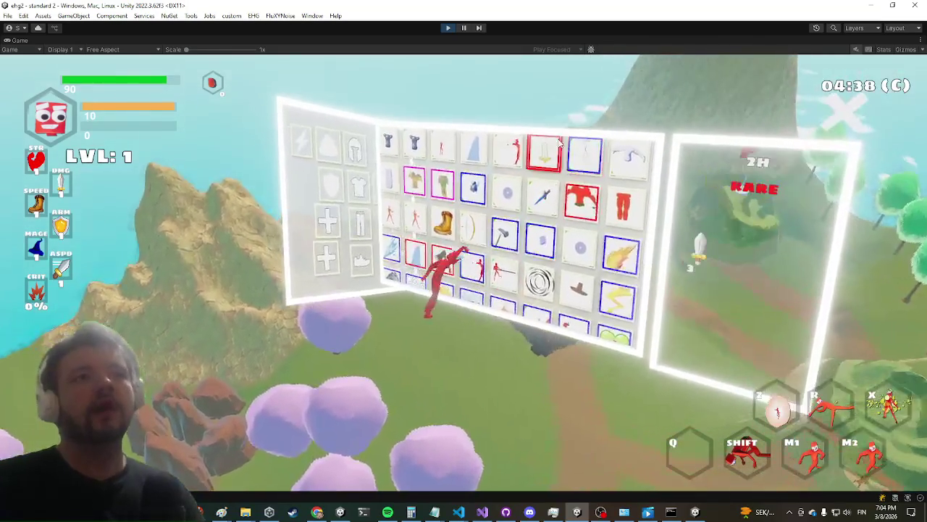
Equip the sword in one hand and the Buffshirt from the inventory
click(548, 163)
click(605, 183)
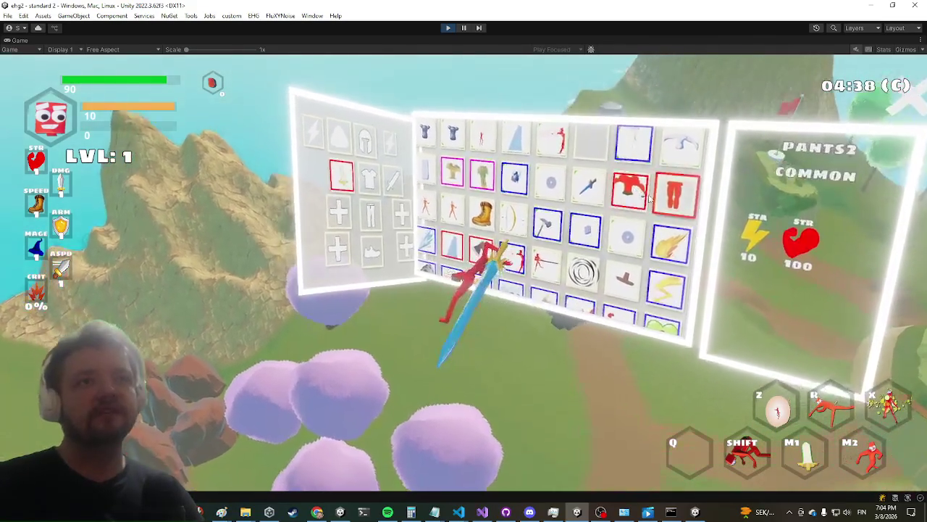
click(625, 177)
click(651, 221)
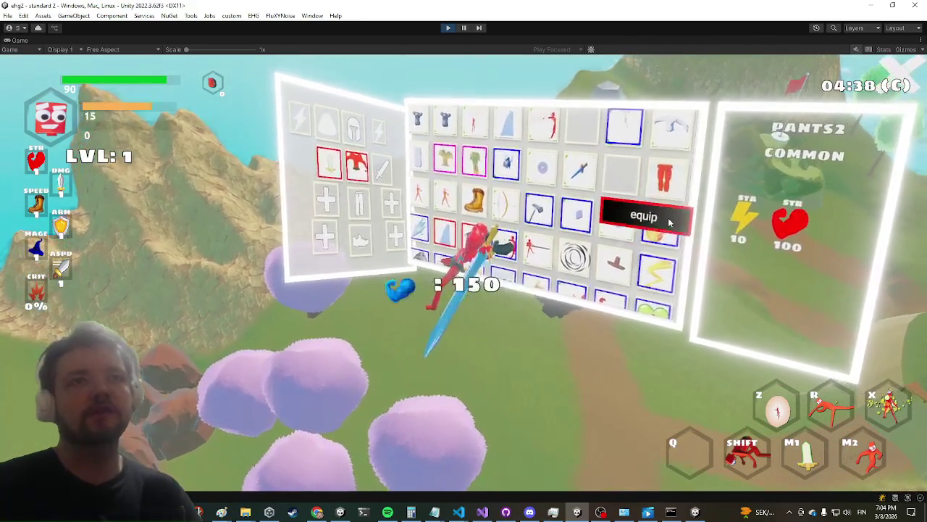
Equip the red pants, Headband and boots, then close the inventory with Tab
click(650, 221)
click(626, 123)
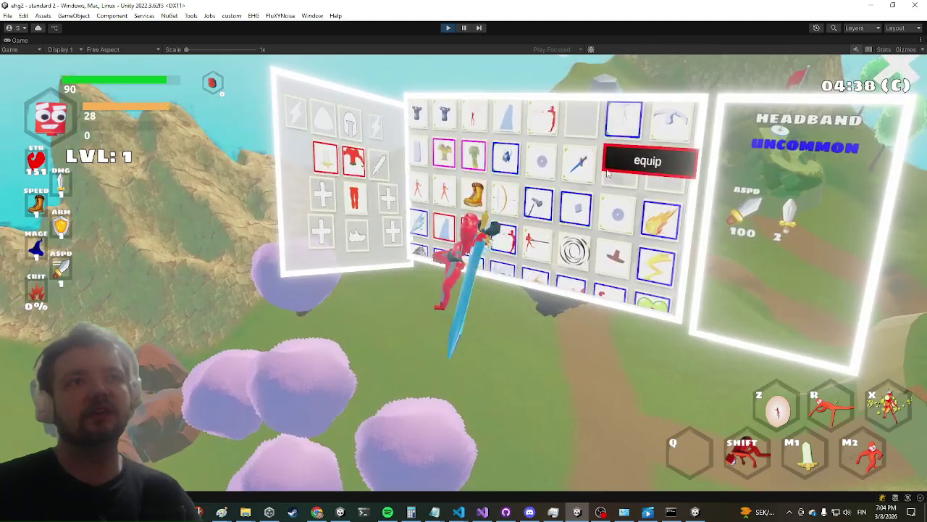
click(625, 164)
click(470, 207)
click(487, 234)
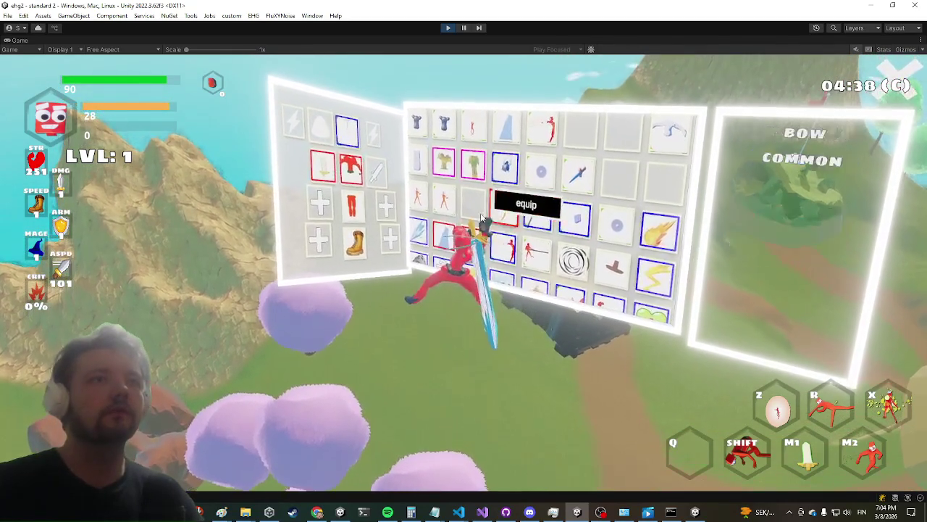
key(Tab)
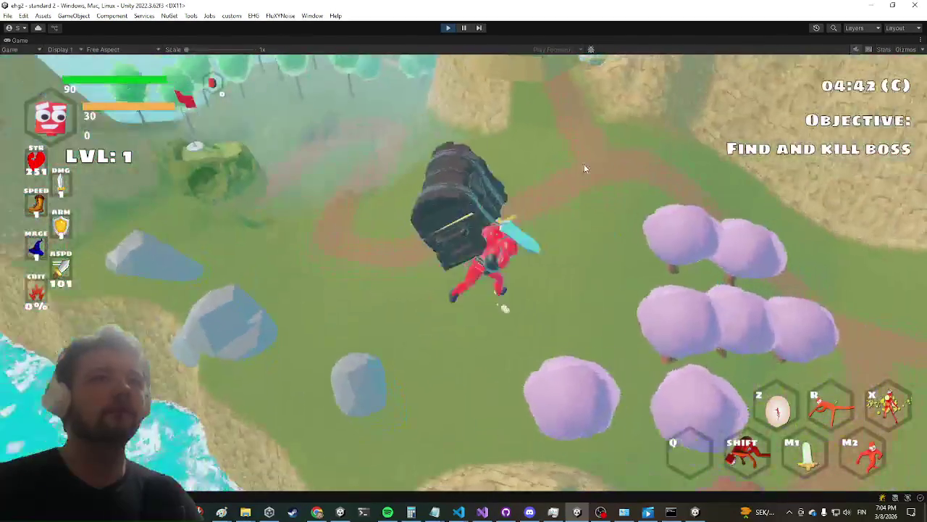
Dismiss the chest's loot card, equip the new item, and accept the STANDARD 3 (B) travel prompt
key(e)
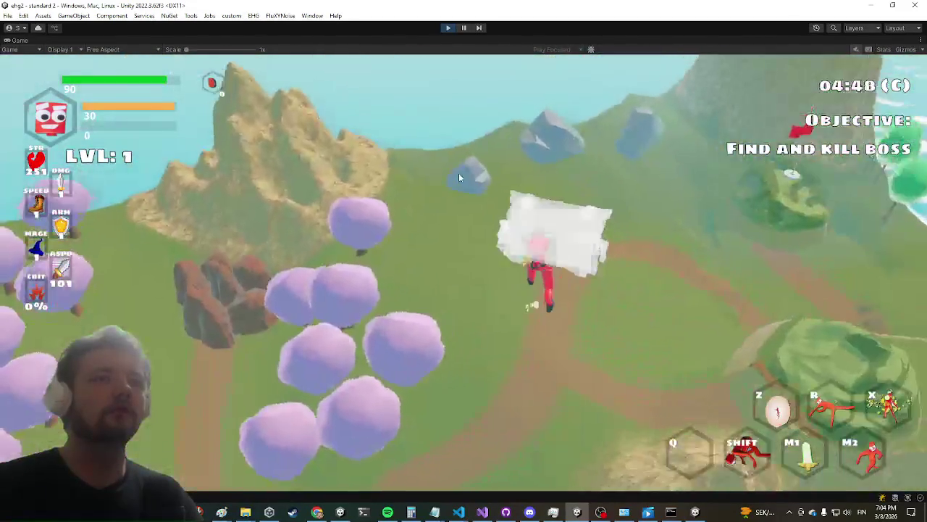
click(459, 172)
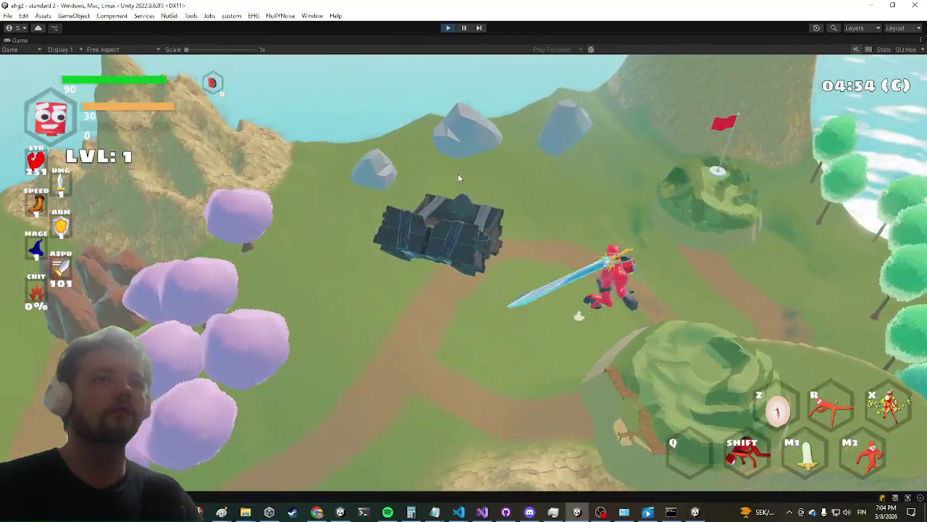
key(Tab)
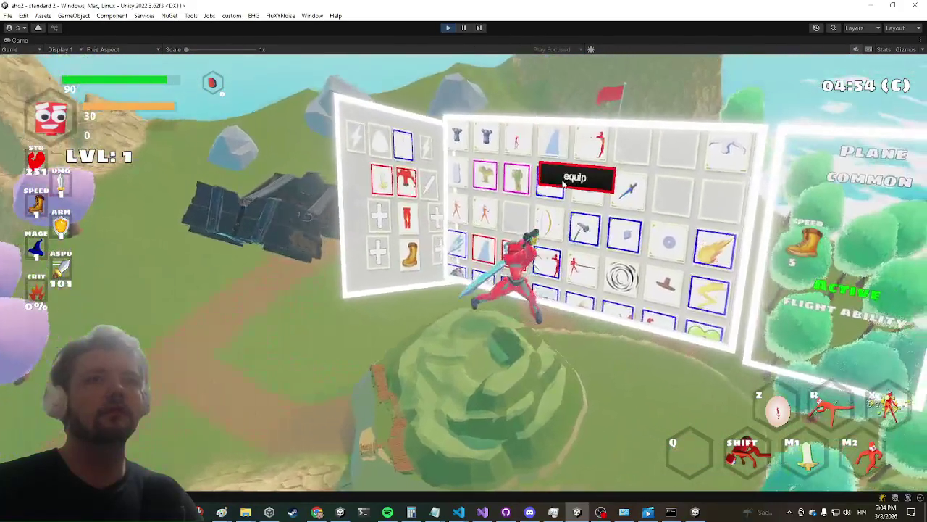
click(565, 183)
key(Tab)
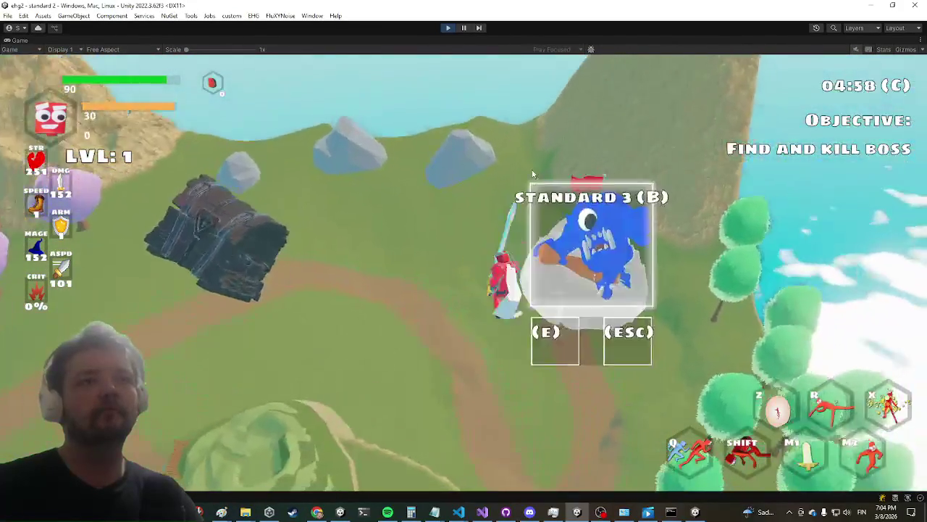
key(e)
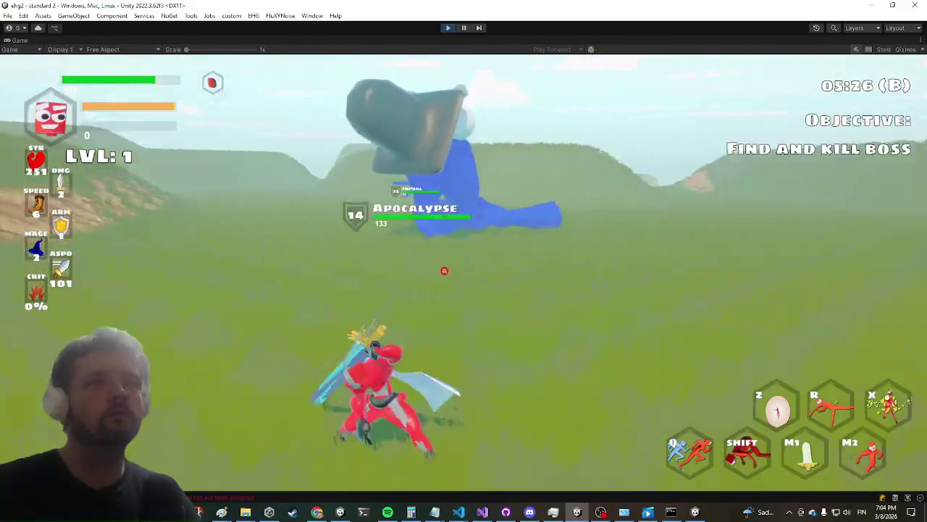
Dash at Apocalypse and slash it with the sword until it dies
key(shift)
click(463, 275)
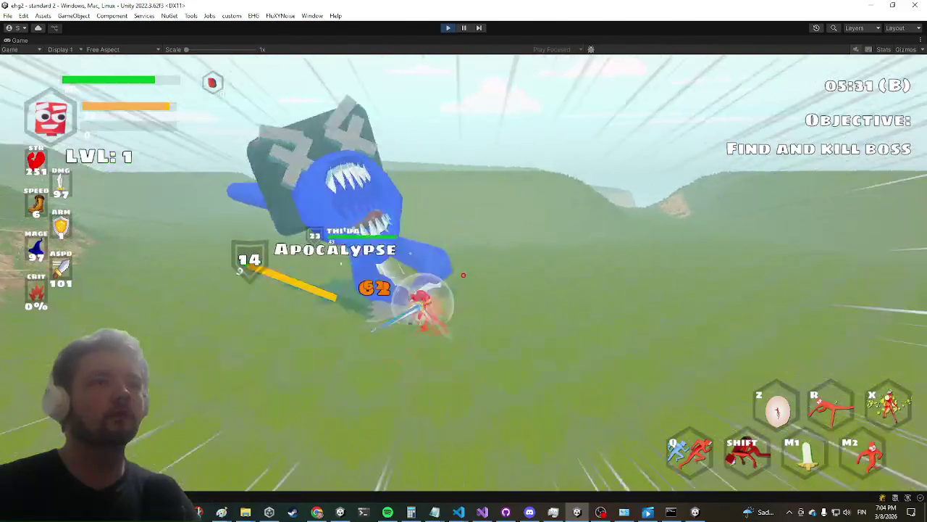
click(463, 274)
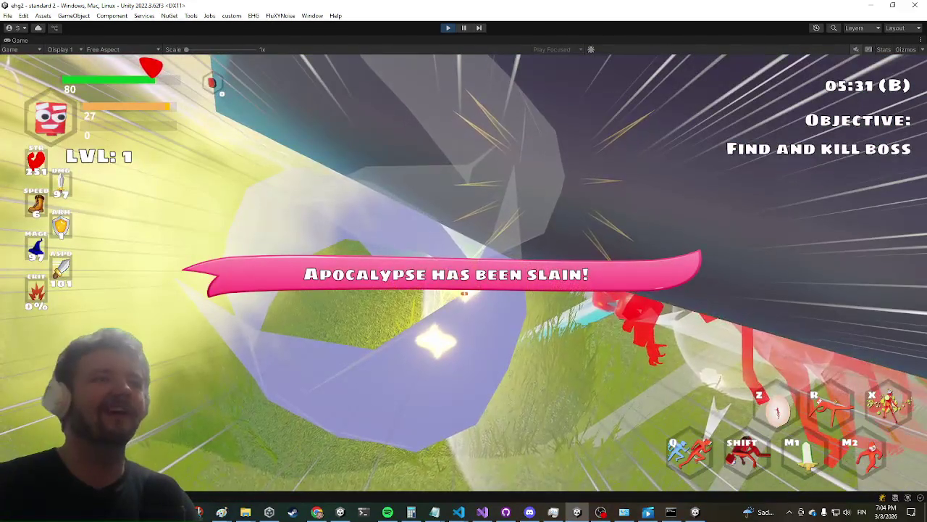
click(466, 277)
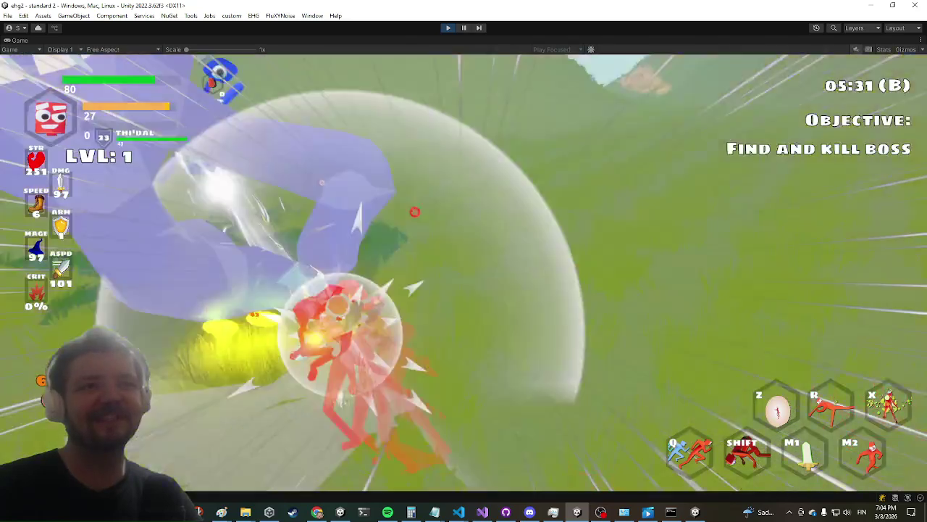
Dash left and run with W along the dirt path of the new level
key(shift)
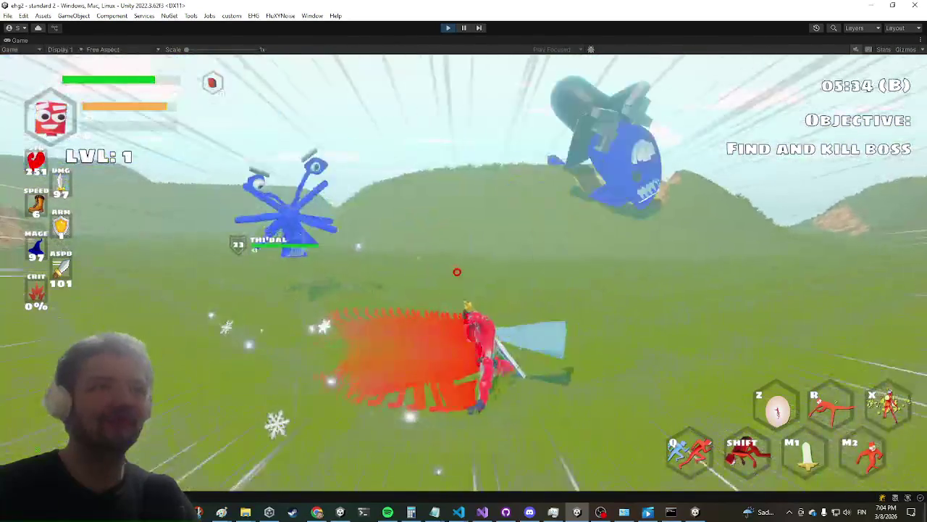
key(w)
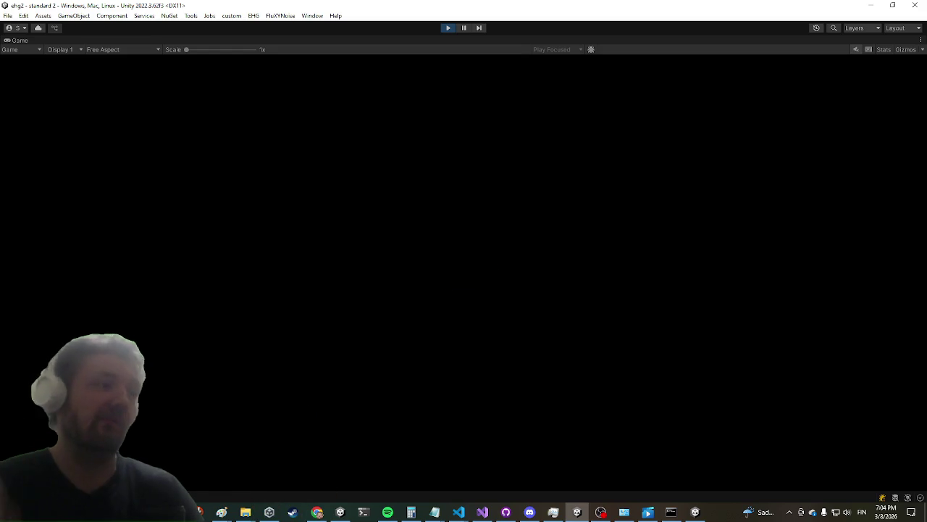
key(w)
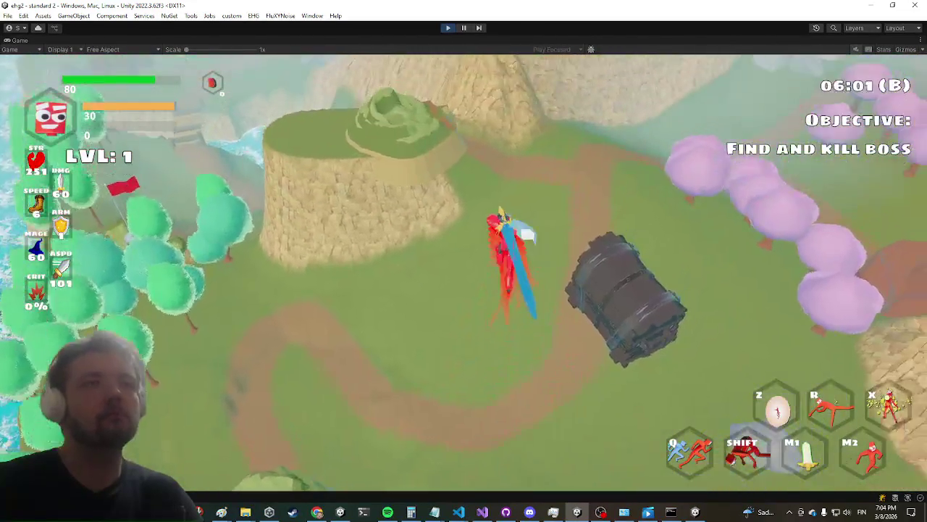
Run the character along the path, over the grassy mound, toward the bridge and trees
key(w)
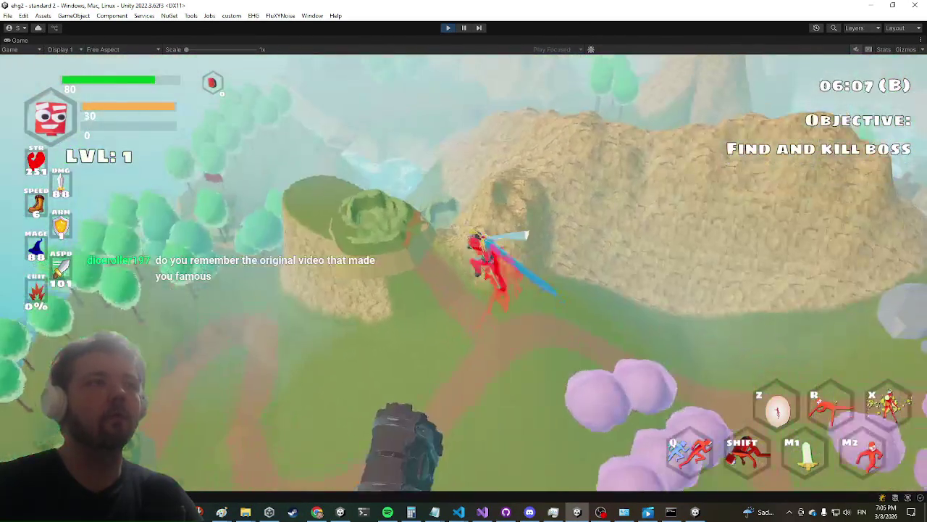
key(w)
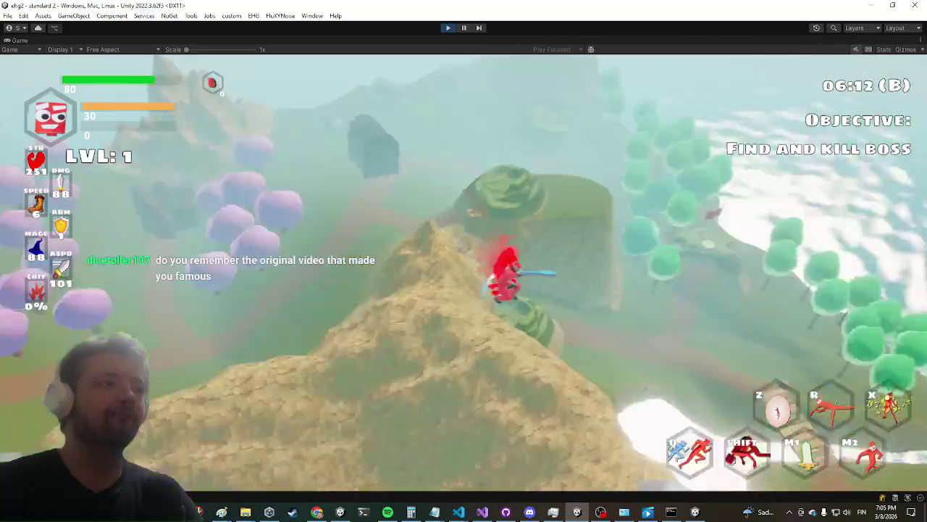
key(w)
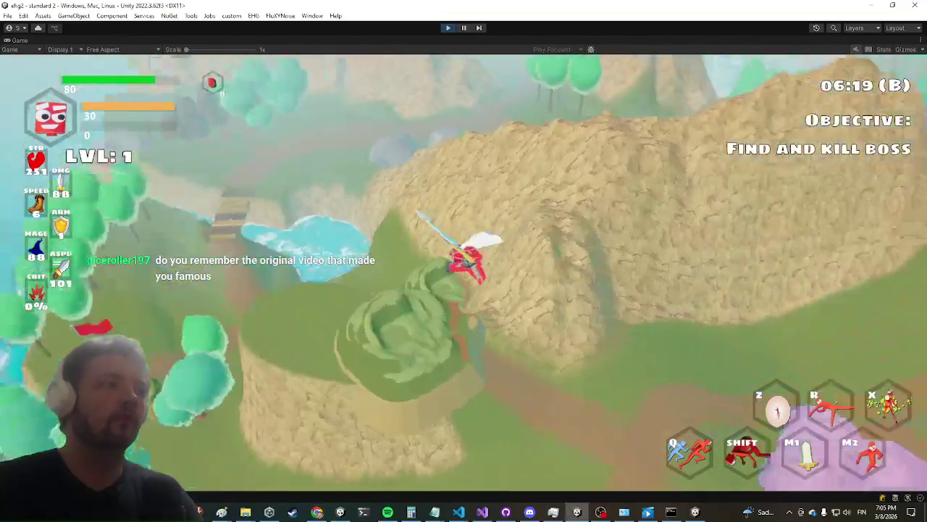
key(w)
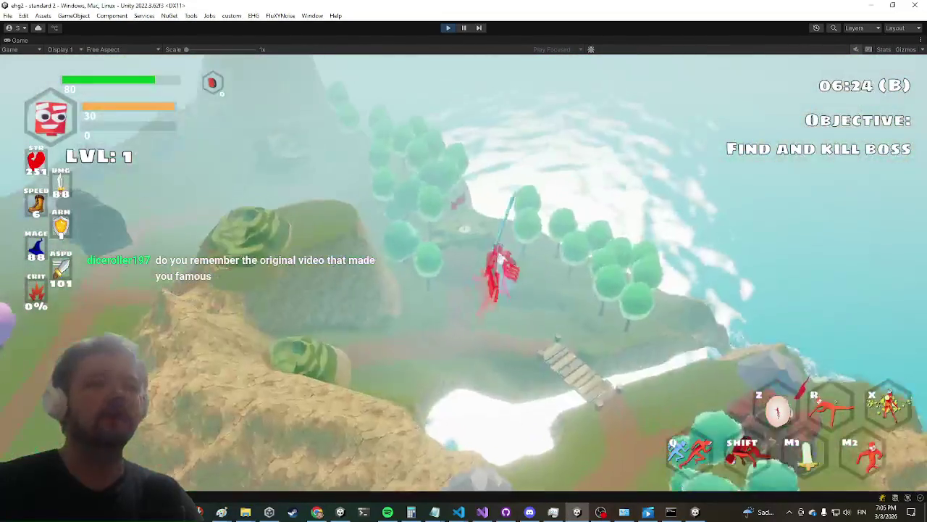
Accept travelling on to stage C, fight the boss there, then pause on the Settings menu
key(f)
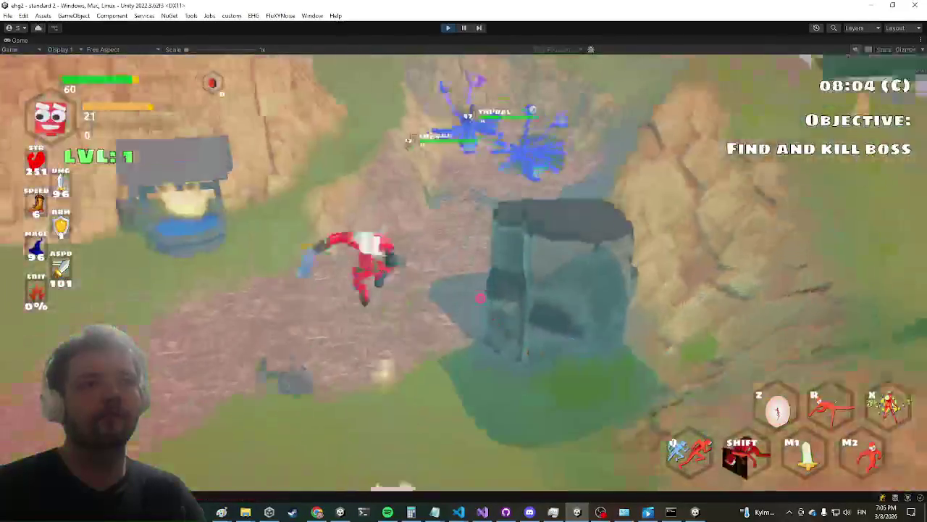
key(shift)
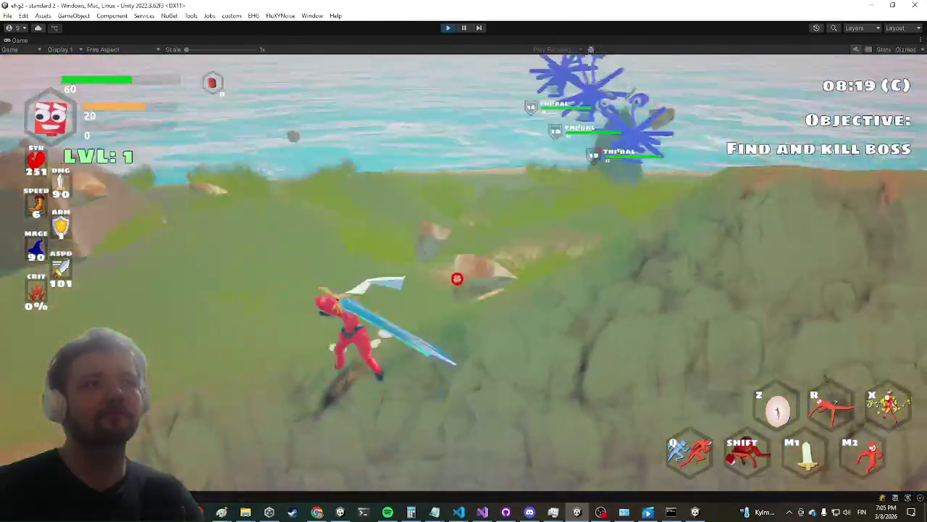
key(Escape)
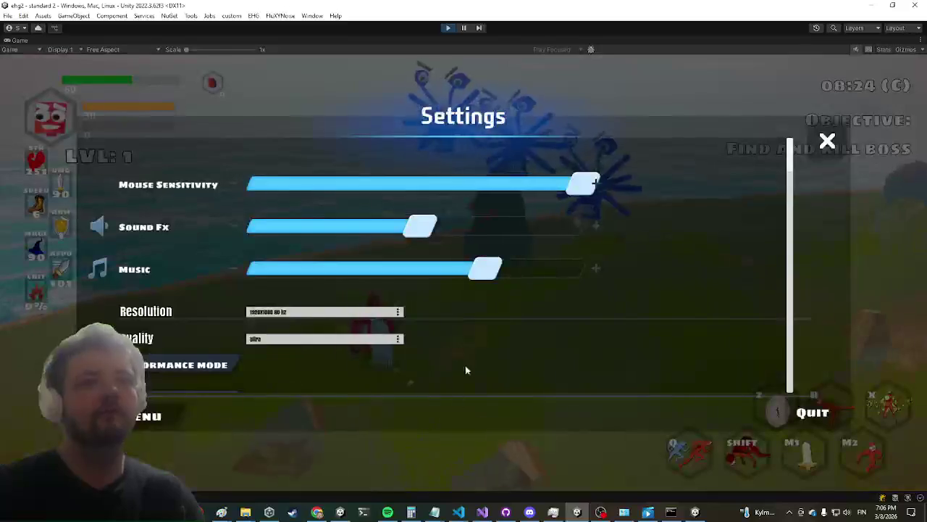
Check the flags in config.json in VS Code, then resume the Unity game with Settings closed
mouse_move(460, 515)
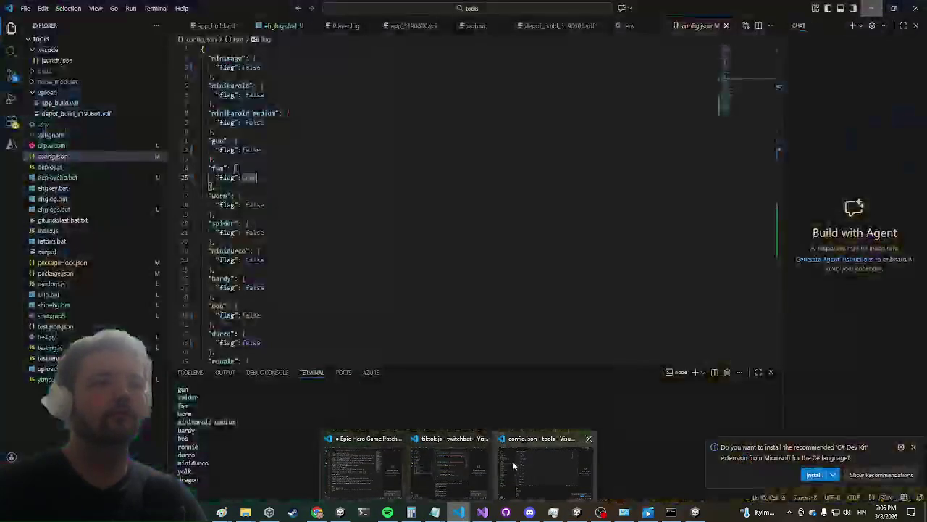
click(514, 467)
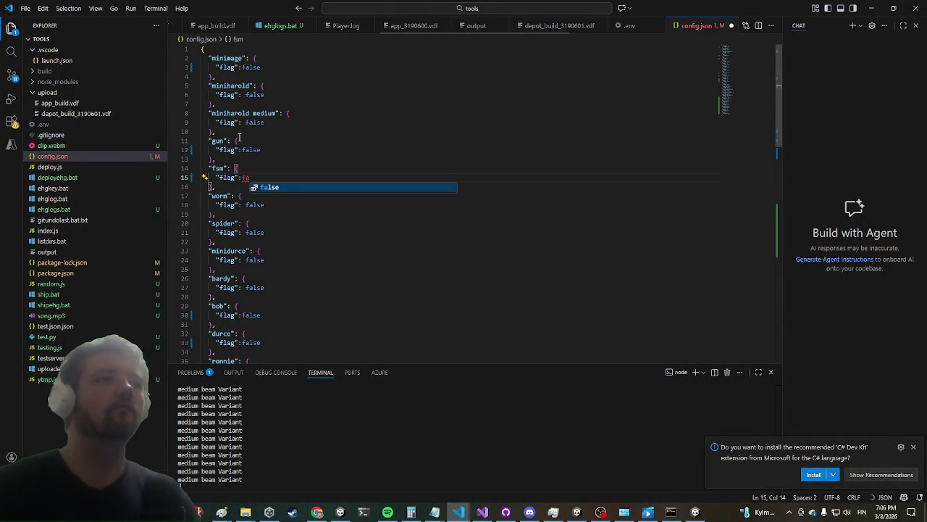
click(893, 8)
key(Escape)
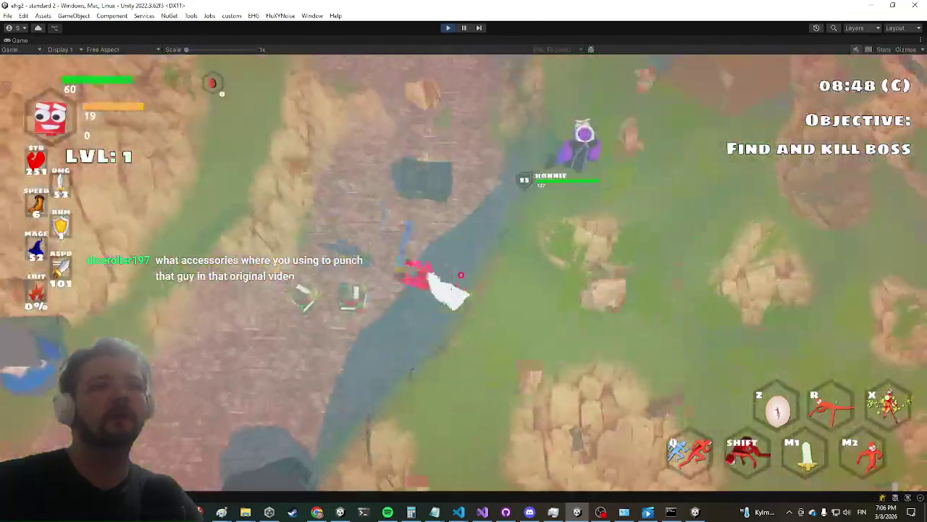
Dash into the rocky canyon, defeat the purple enemies, break their chest, and open the inventory
key(shift)
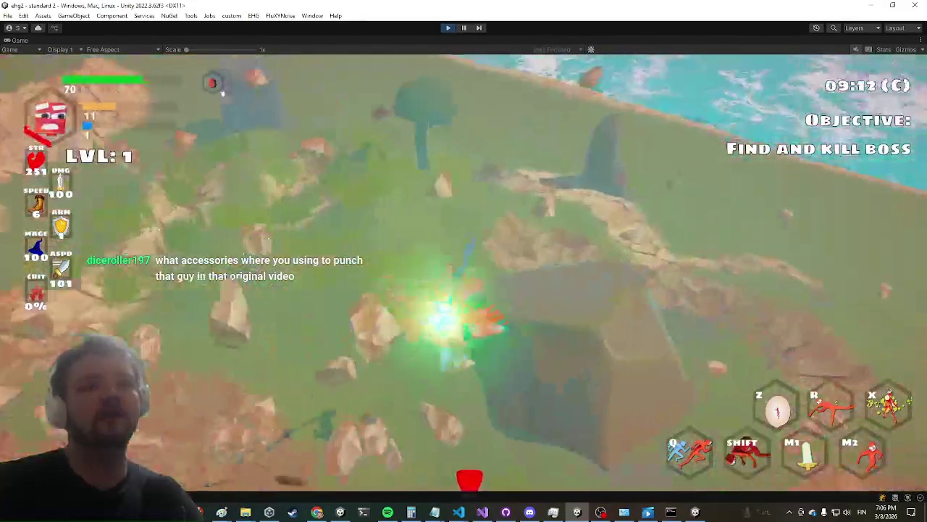
key(alt+Tab)
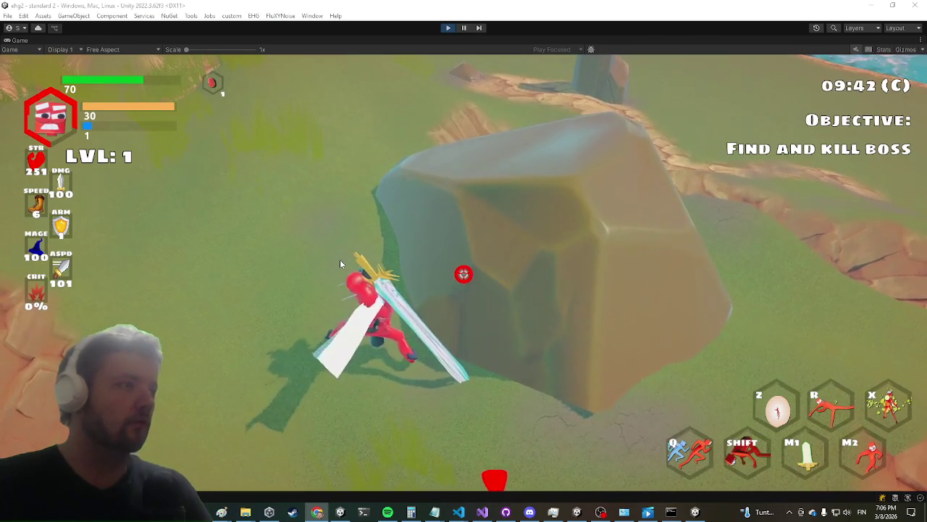
key(w)
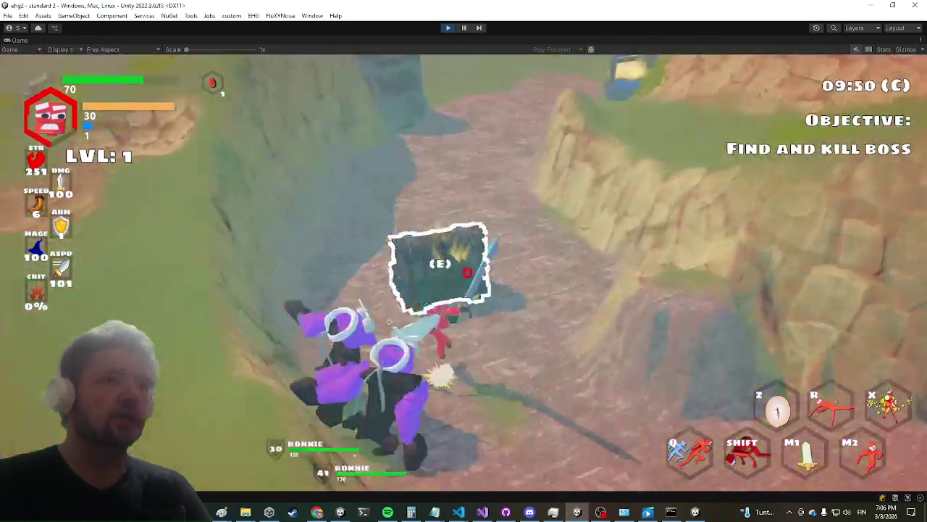
click(467, 272)
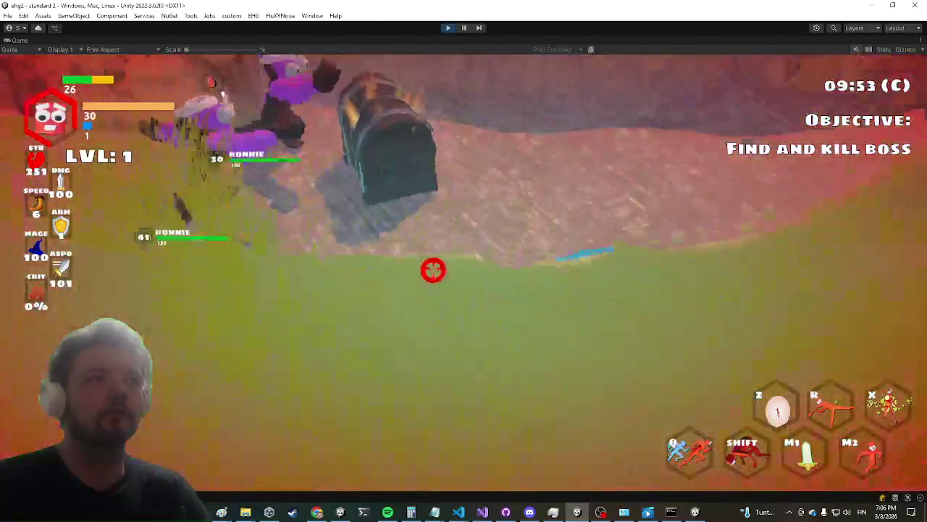
click(453, 281)
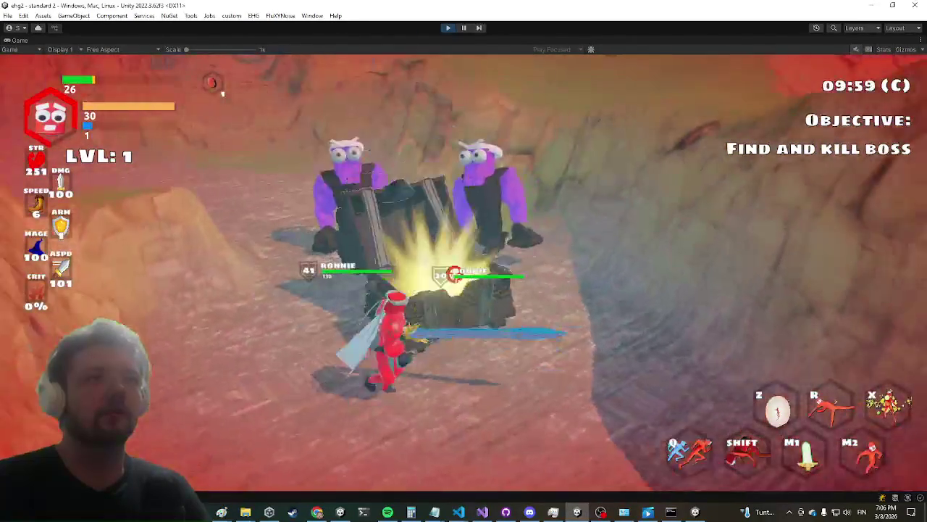
key(Tab)
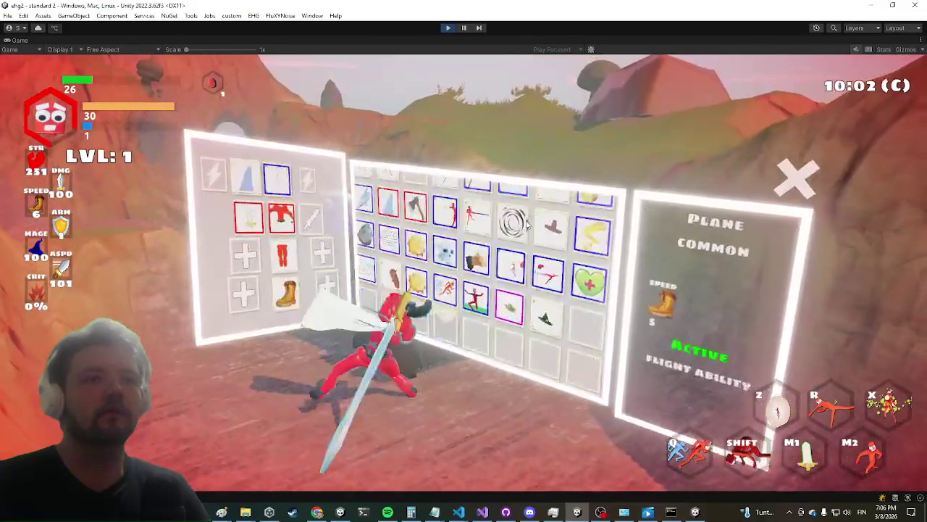
Equip the legendary Durcohat hat, close the inventory, and attack the purple enemies
click(503, 269)
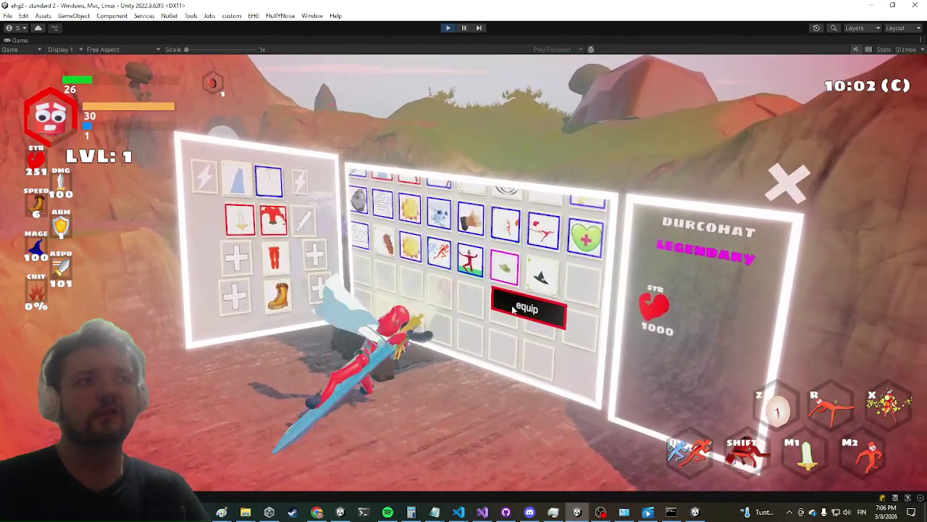
click(511, 308)
key(Tab)
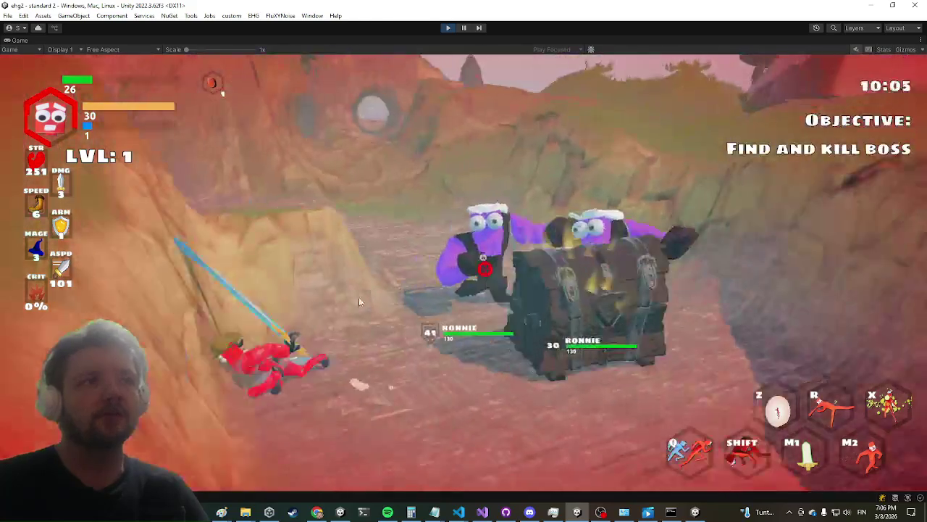
click(363, 297)
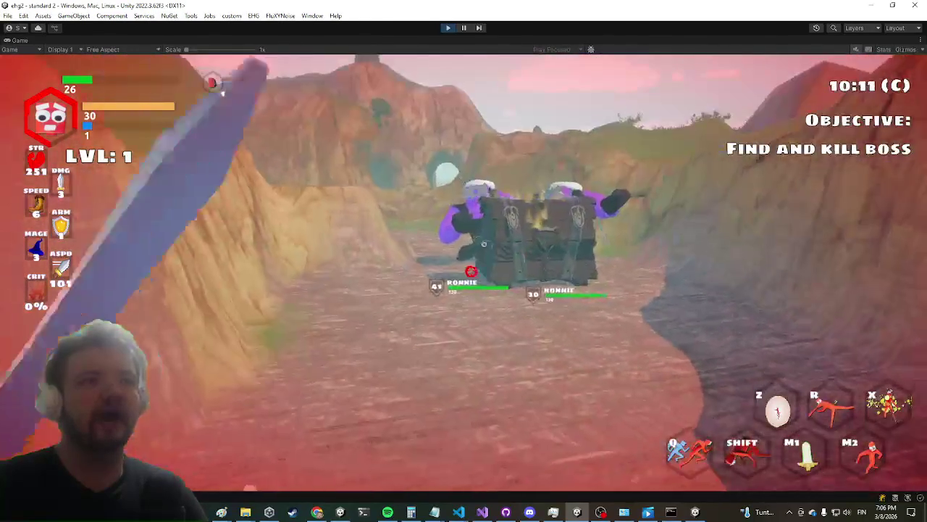
right_click(462, 278)
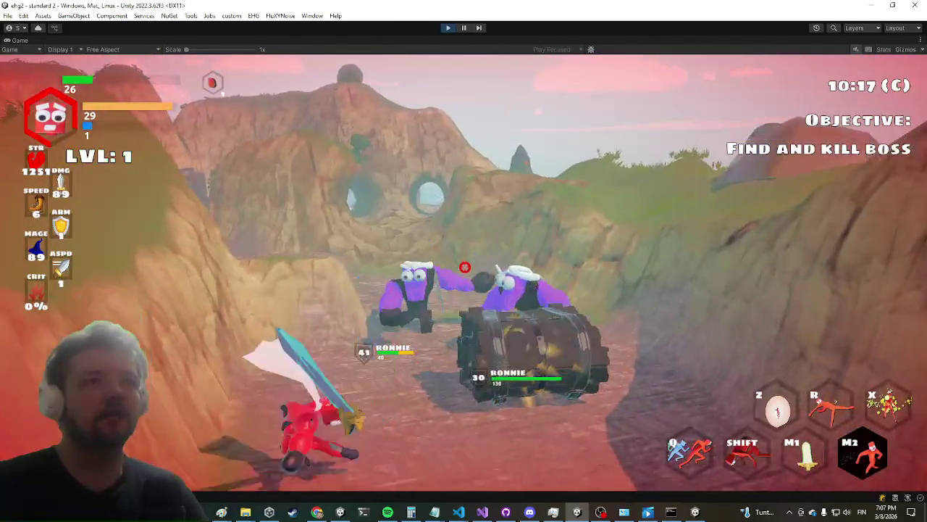
click(467, 267)
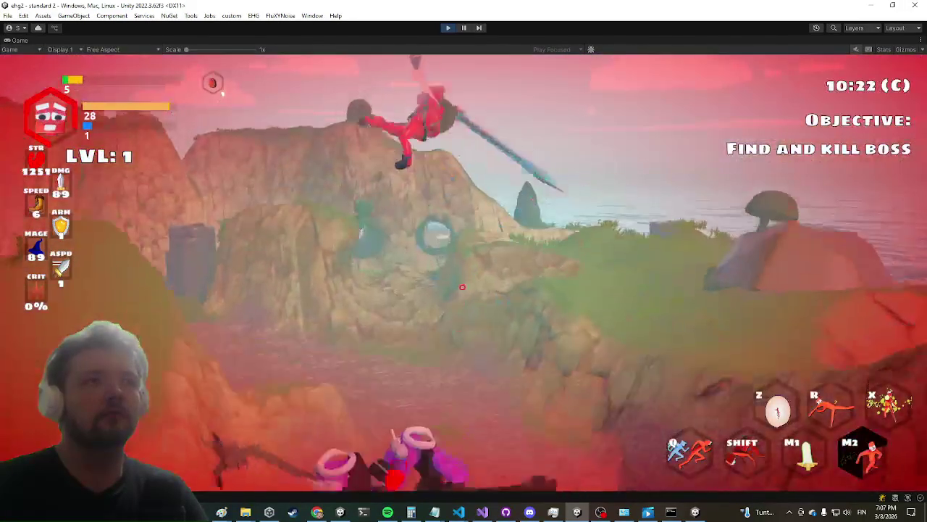
key(shift)
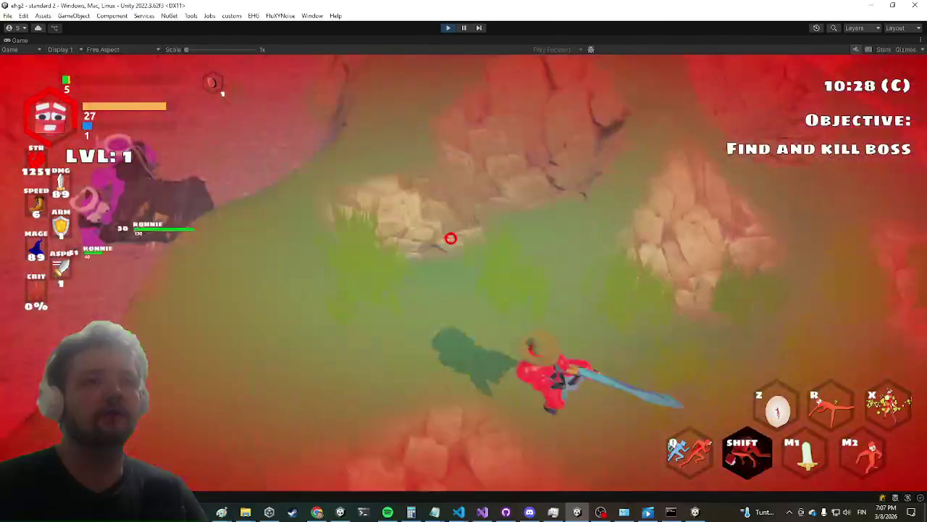
click(464, 249)
key(w)
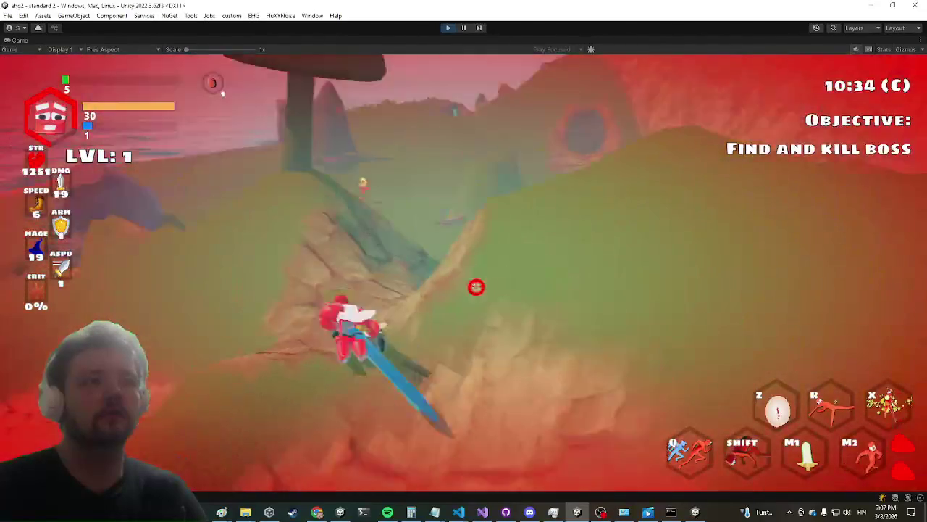
click(465, 276)
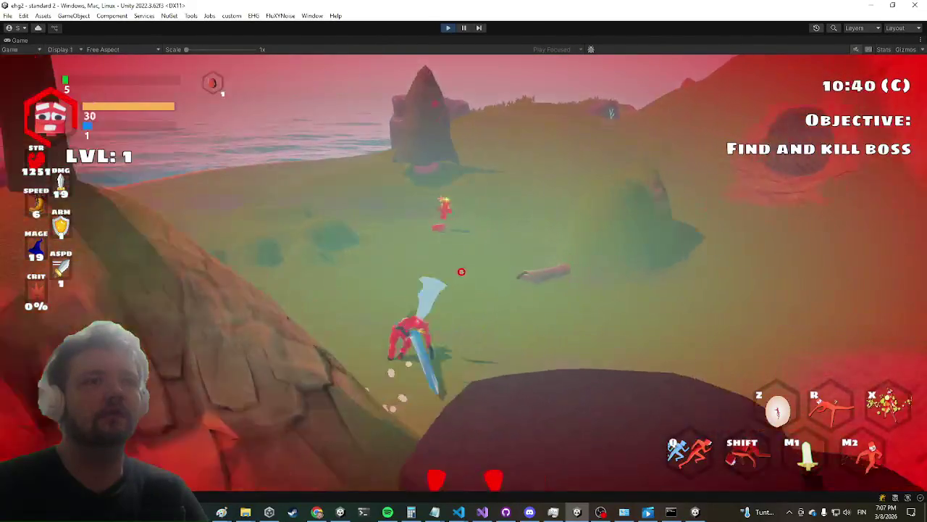
key(w)
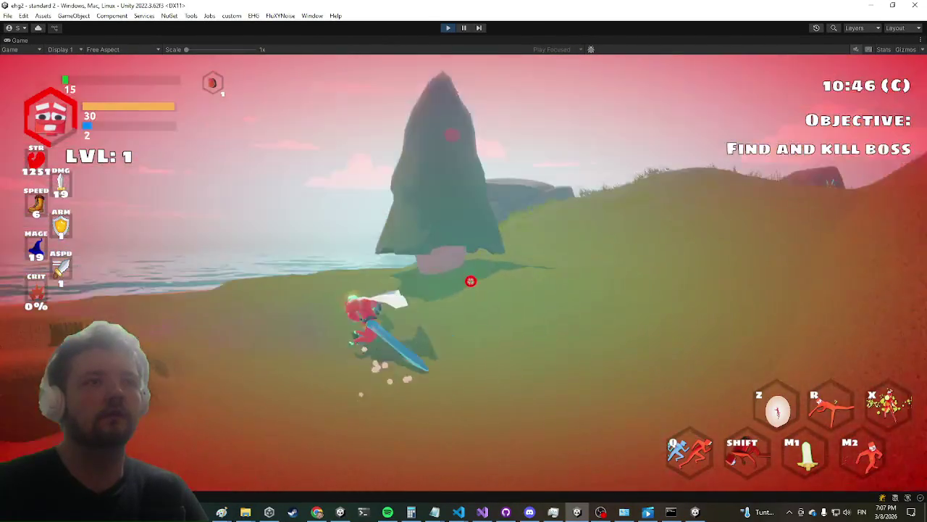
click(479, 281)
right_click(479, 281)
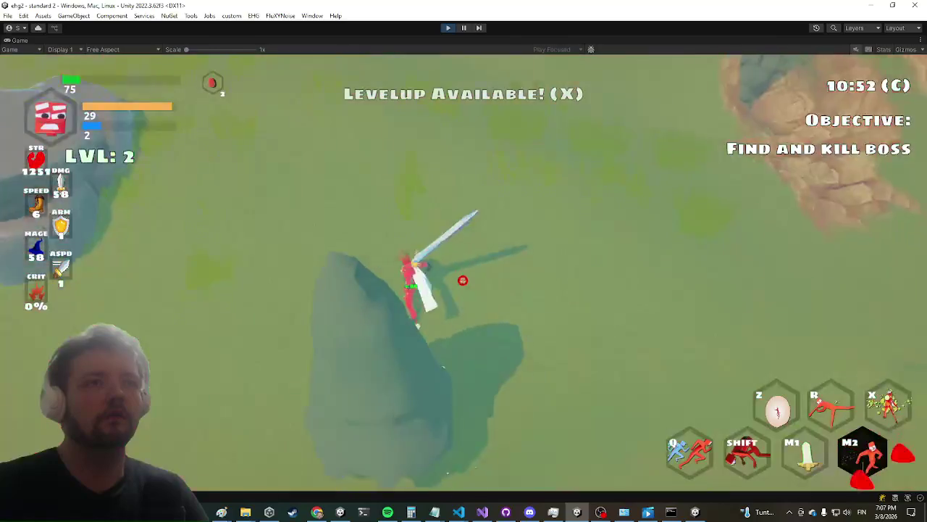
key(w)
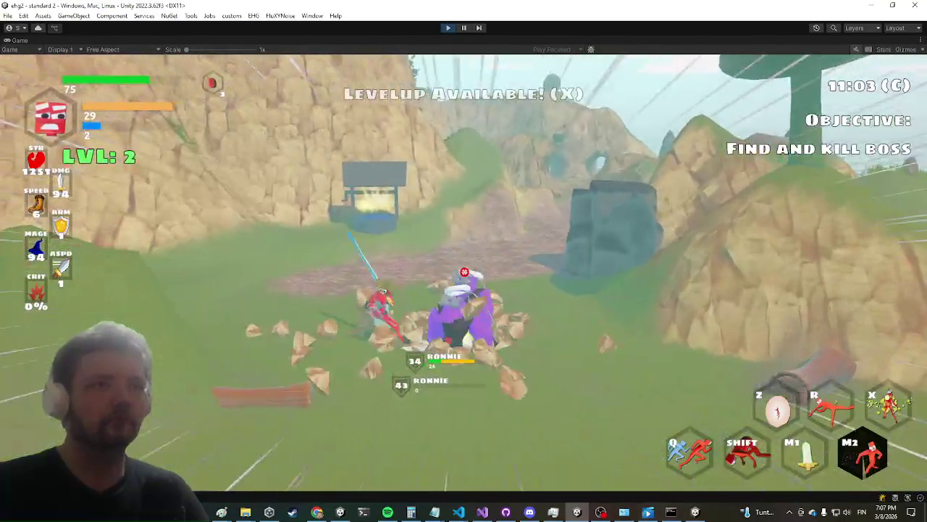
right_click(466, 273)
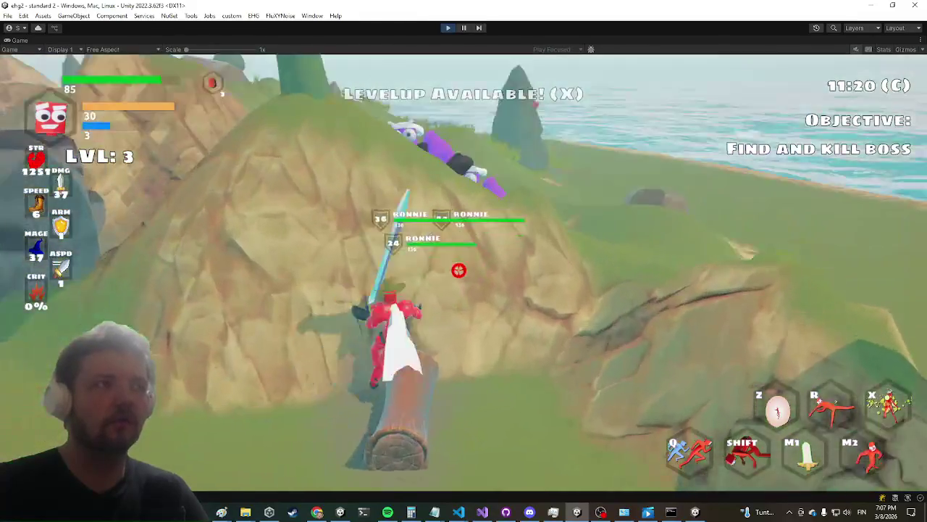
key(shift)
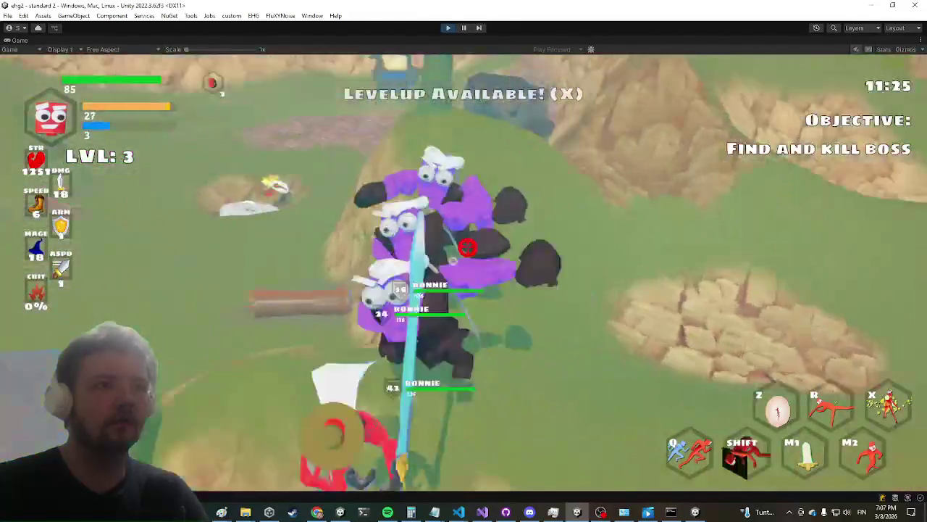
click(507, 217)
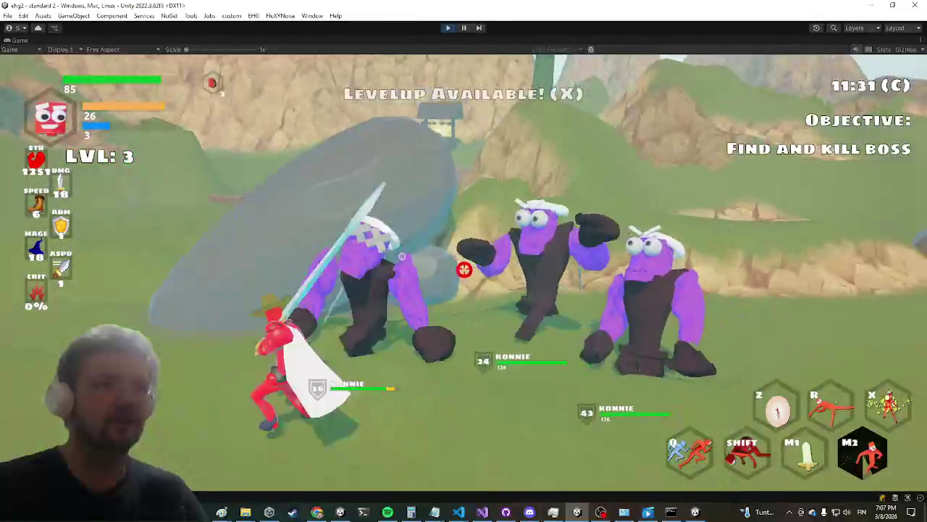
key(a)
right_click(484, 271)
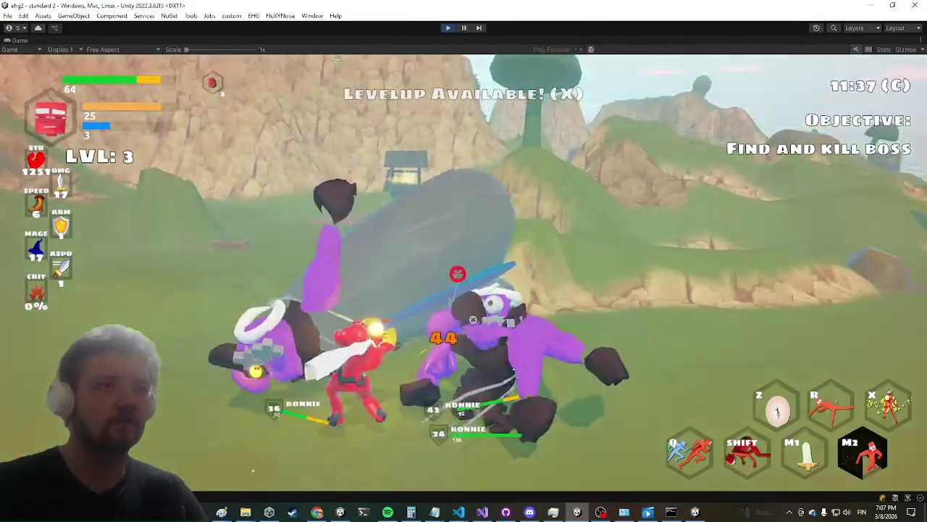
click(468, 277)
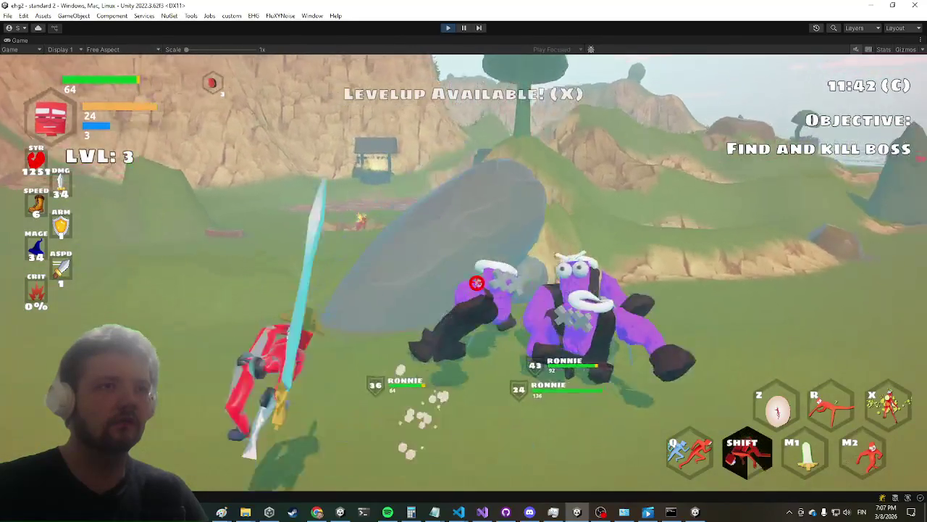
click(460, 286)
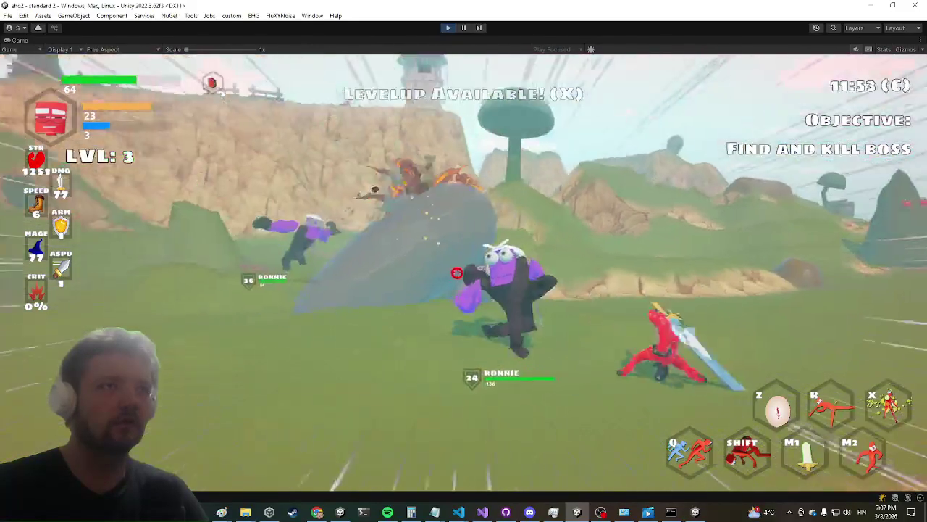
click(462, 265)
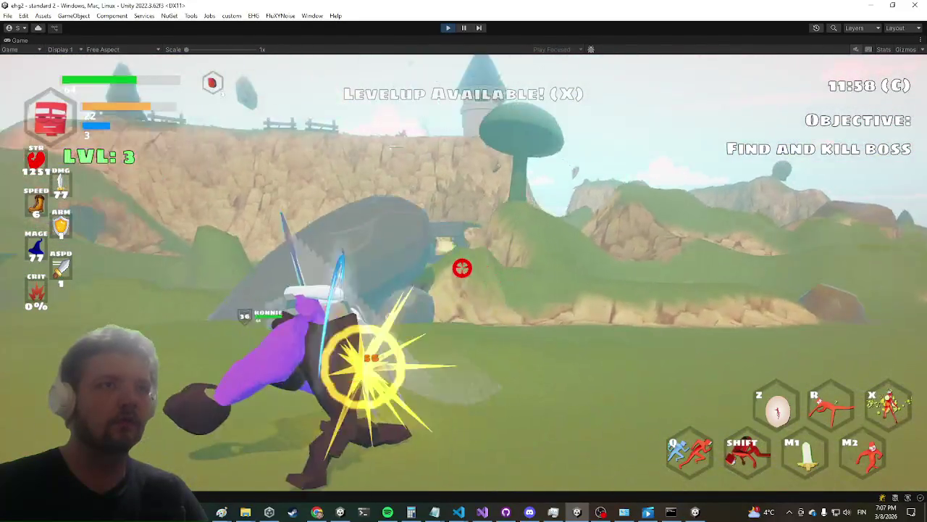
click(465, 266)
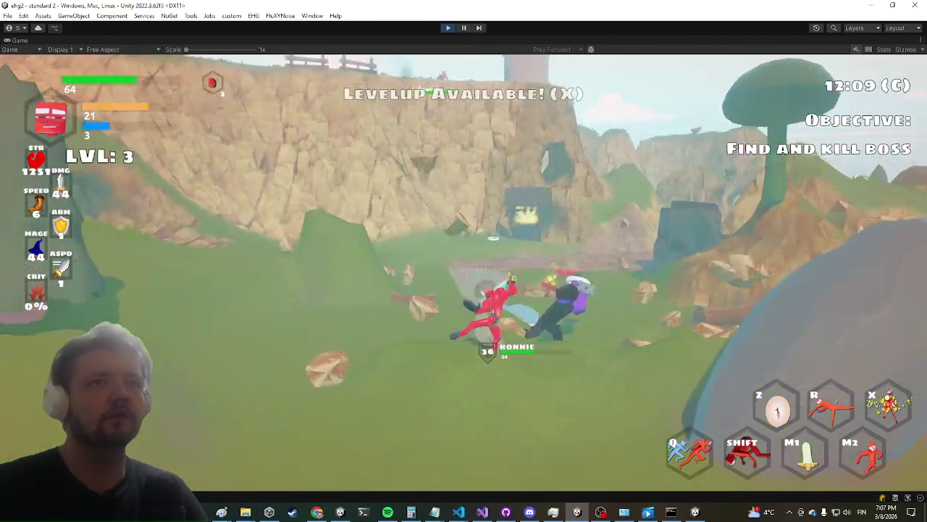
key(a)
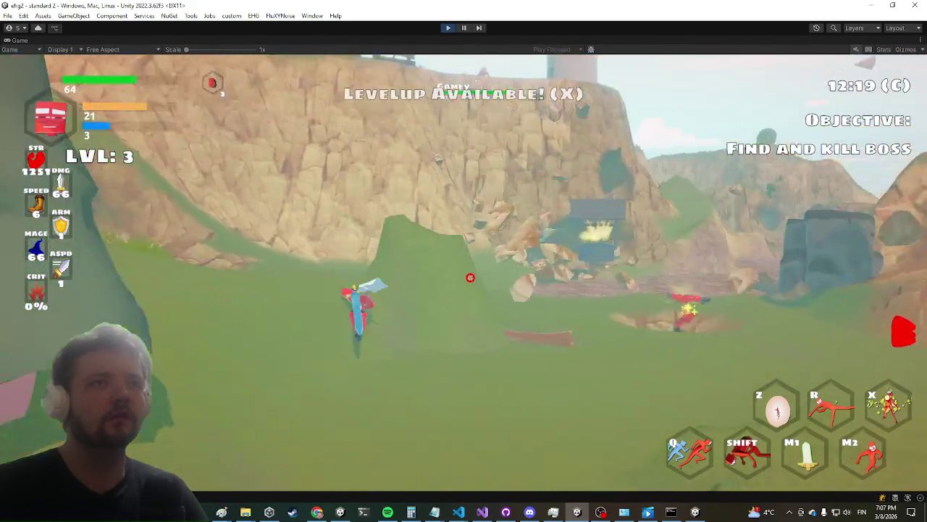
key(w)
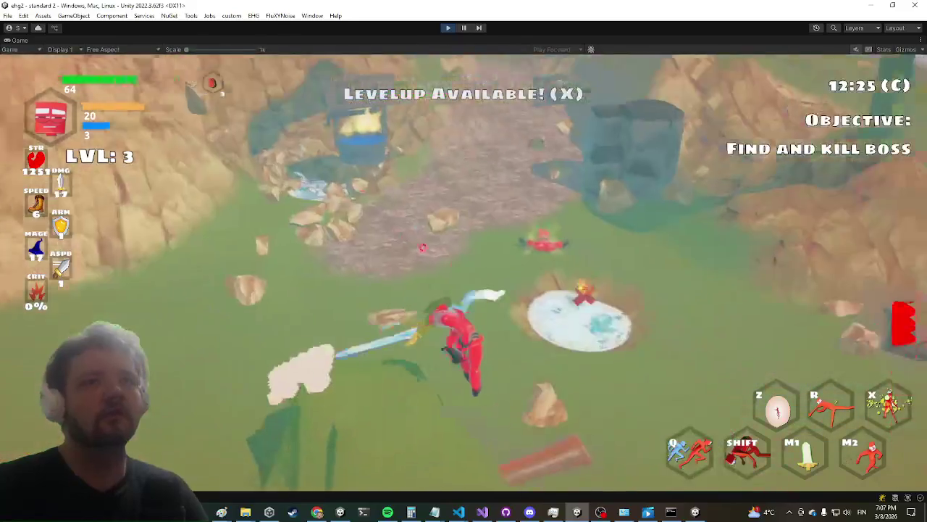
key(w)
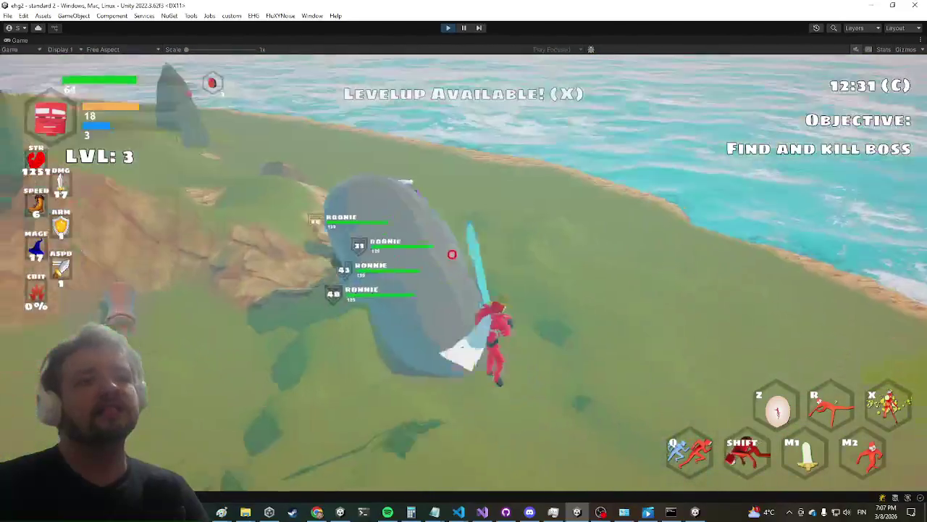
key(w)
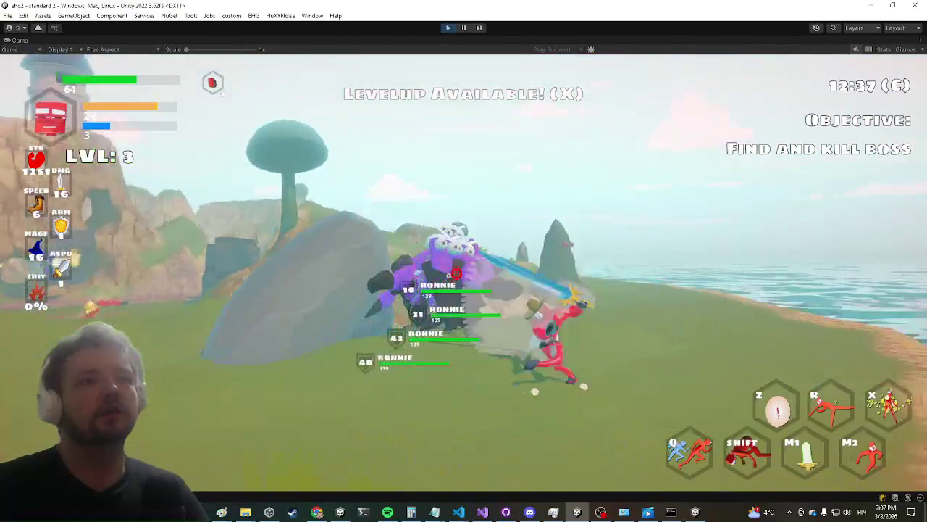
key(a)
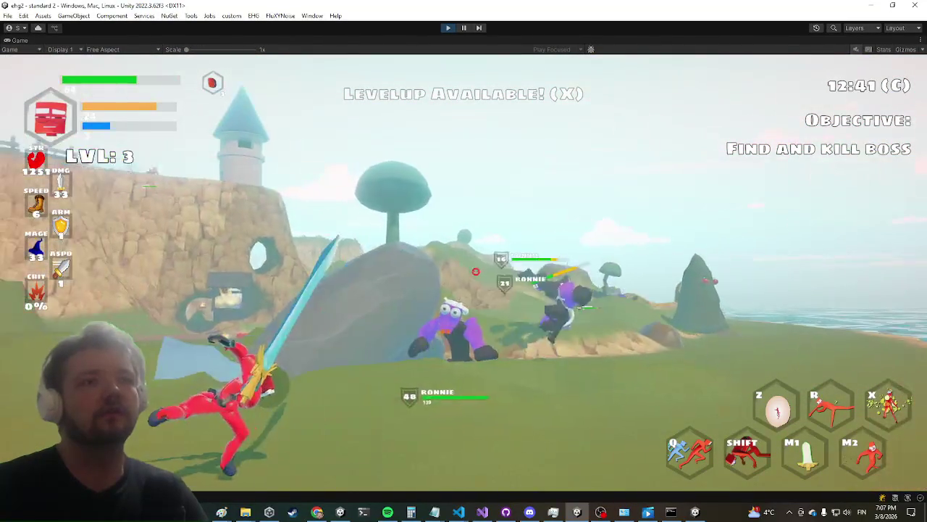
key(d)
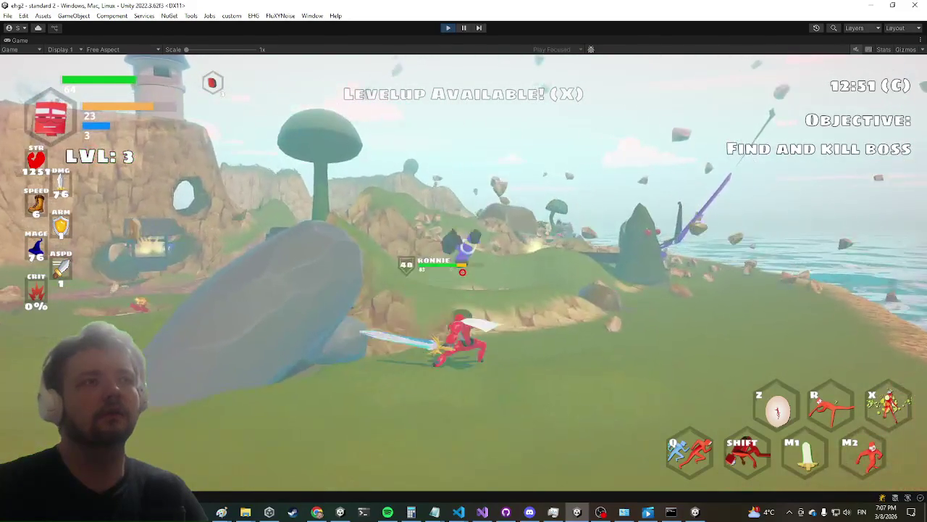
key(w)
key(d)
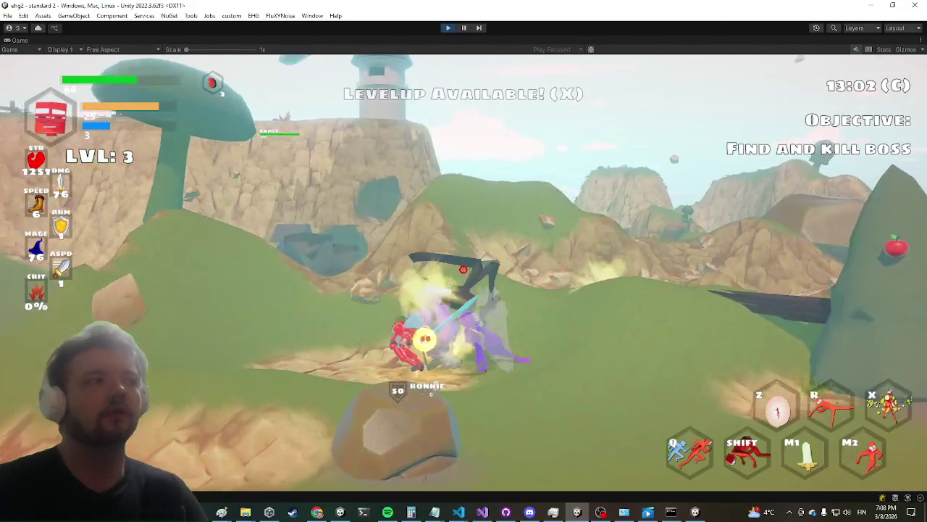
key(a)
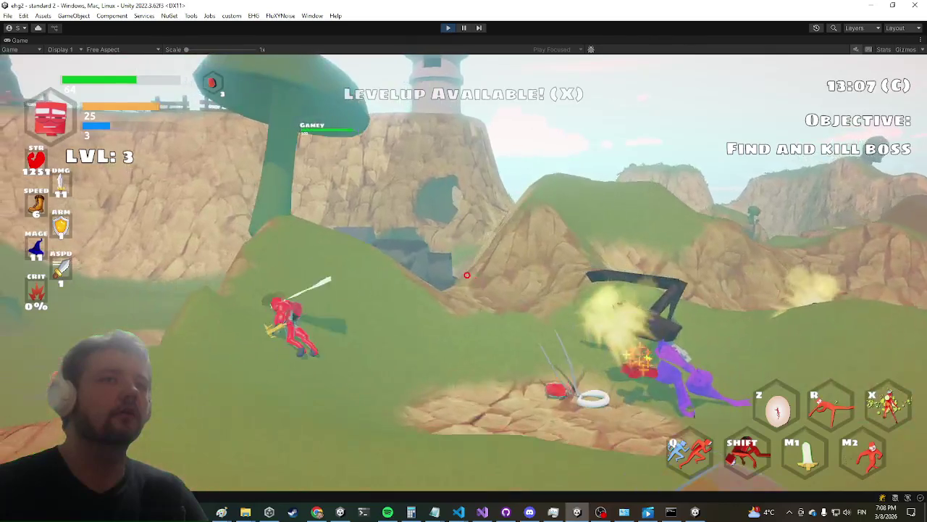
key(w)
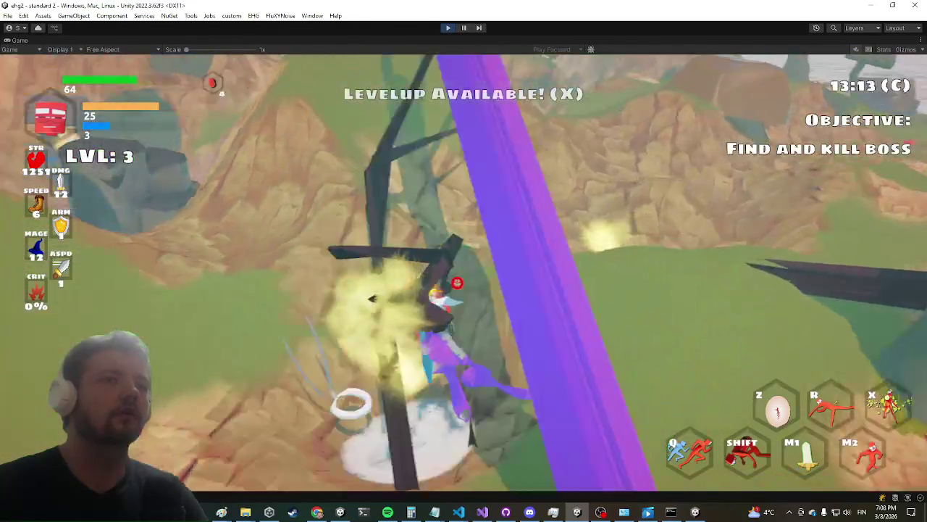
key(shift)
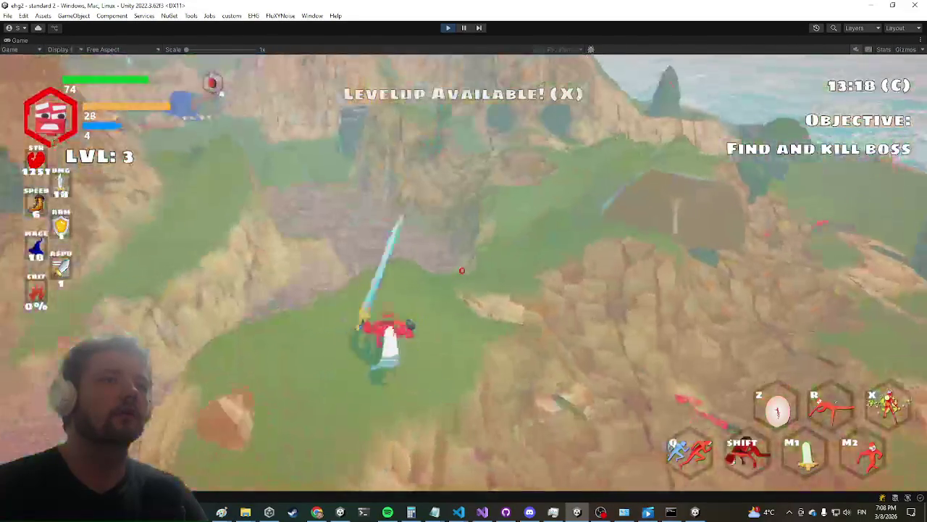
key(space)
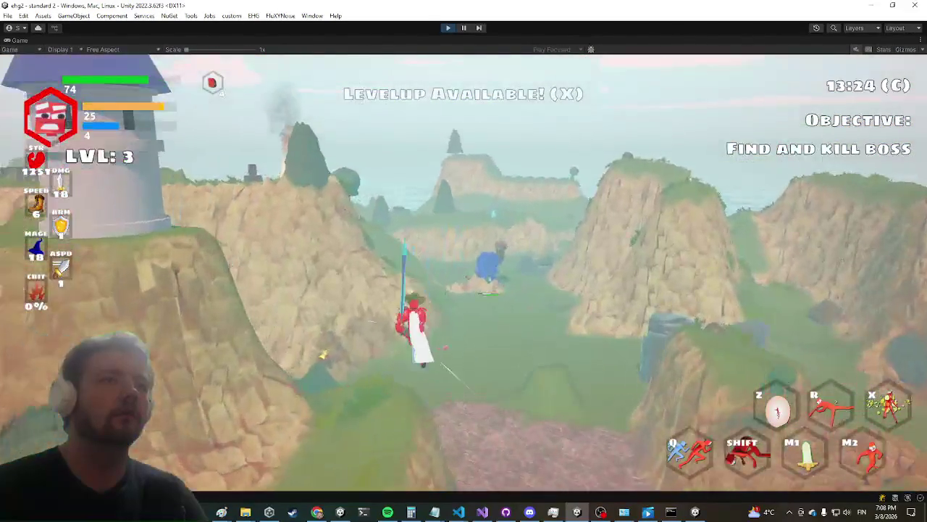
key(w)
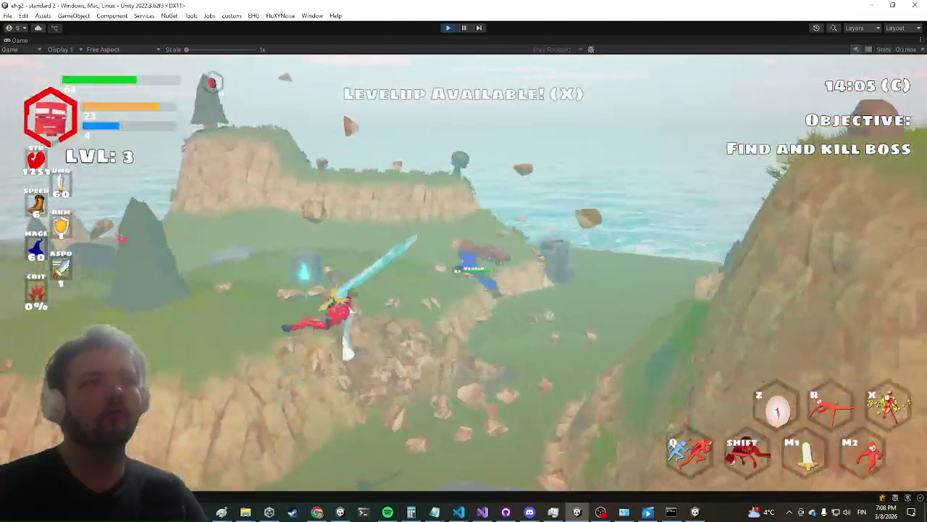
Use the secondary attack and dash toward the cliff edge until the character dies
right_click(464, 274)
key(shift)
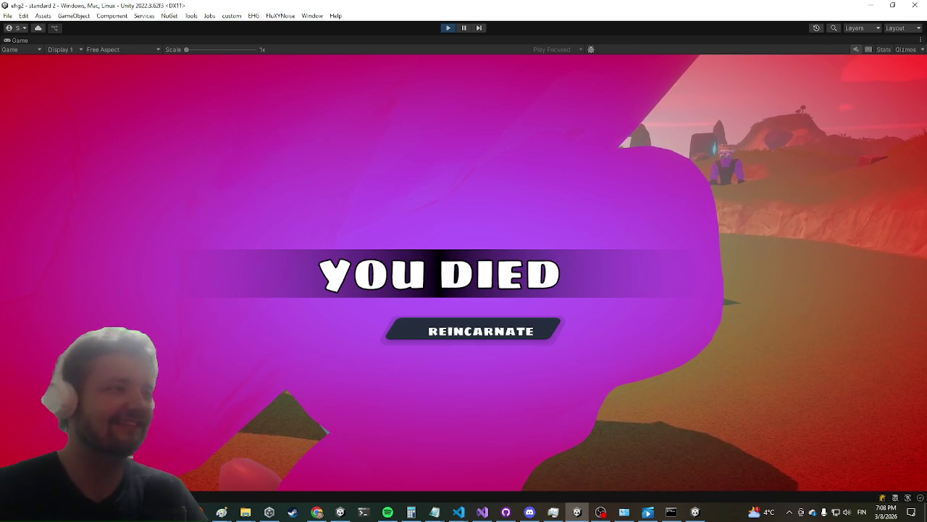
Switch back and forth between the browser and the other open application, then stop play mode
click(317, 512)
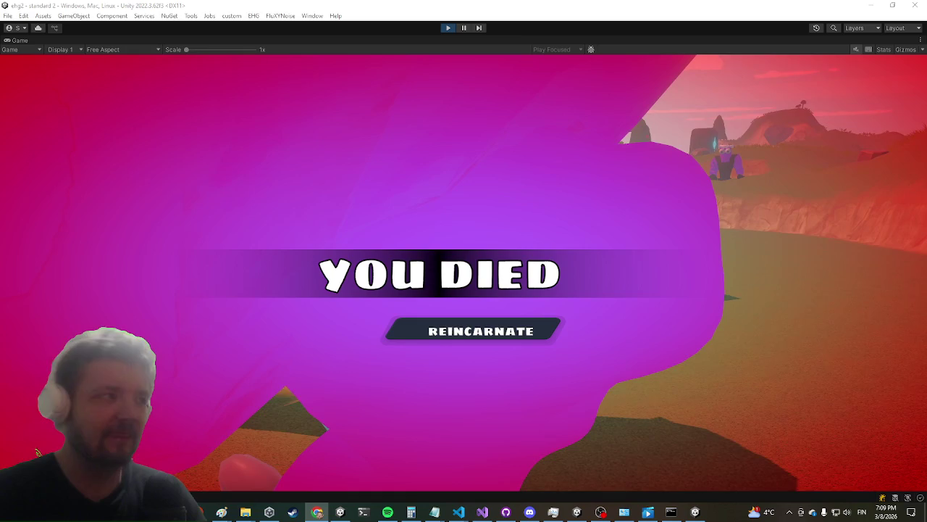
click(601, 512)
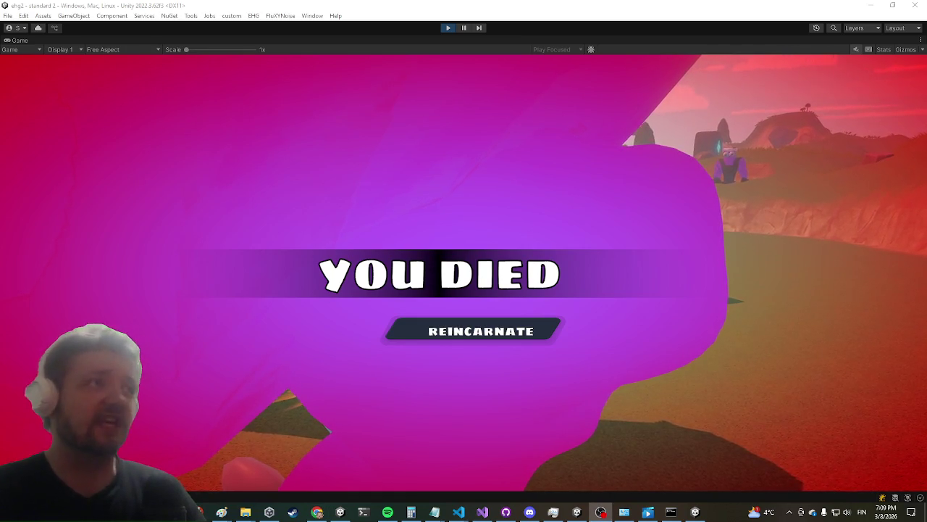
key(alt+Tab)
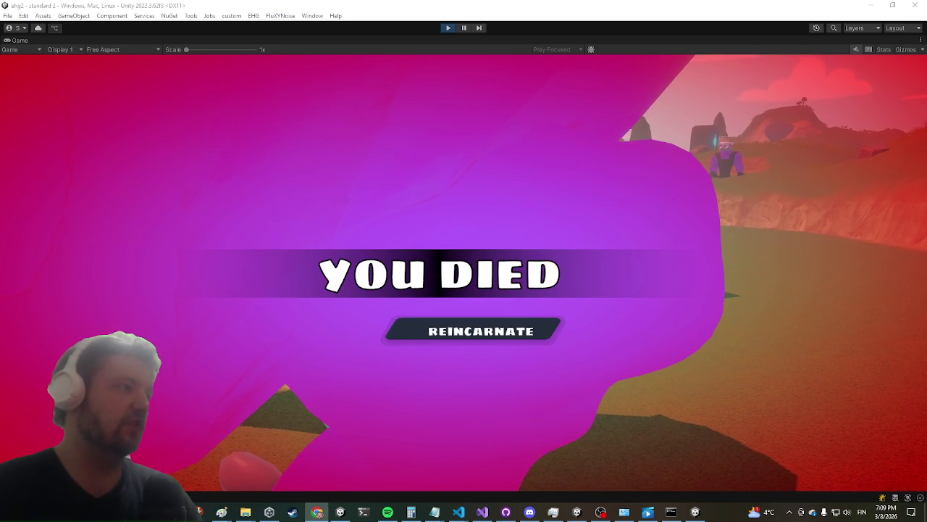
key(alt+Tab)
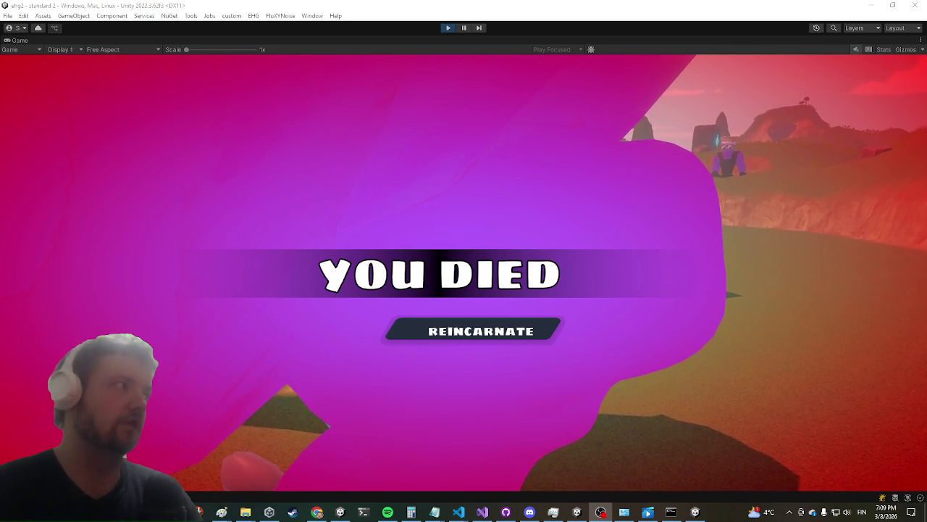
key(alt+Tab)
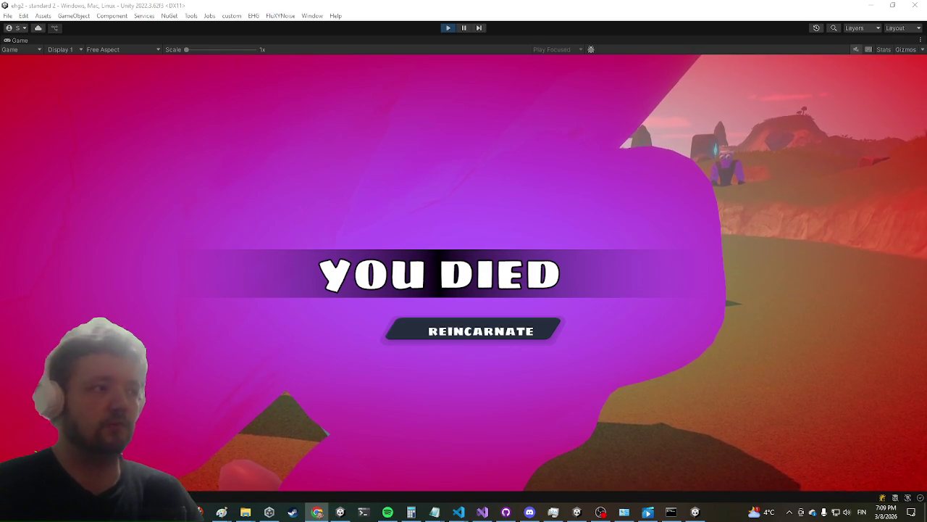
key(alt+Tab)
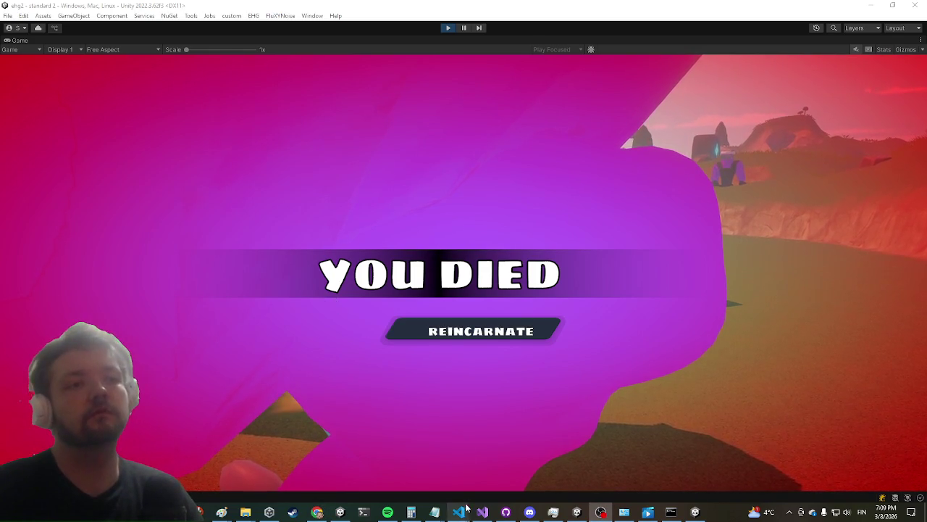
click(445, 30)
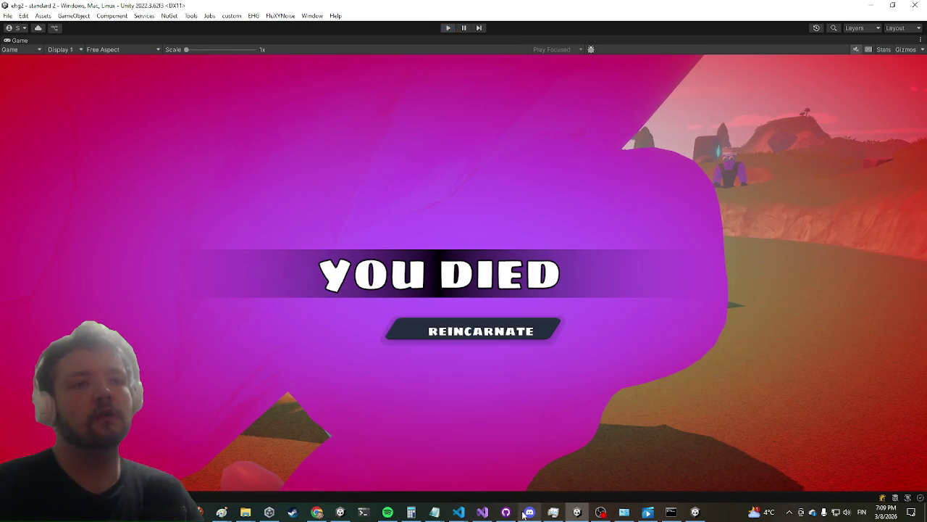
Commit the five changed files to main with summary '1', then minimize GitHub Desktop
click(505, 512)
click(390, 339)
text(1)
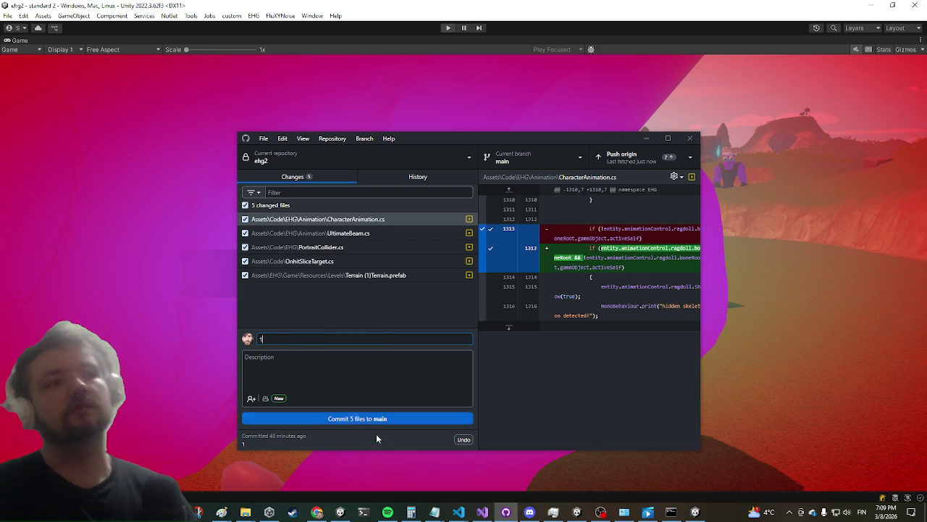
click(342, 422)
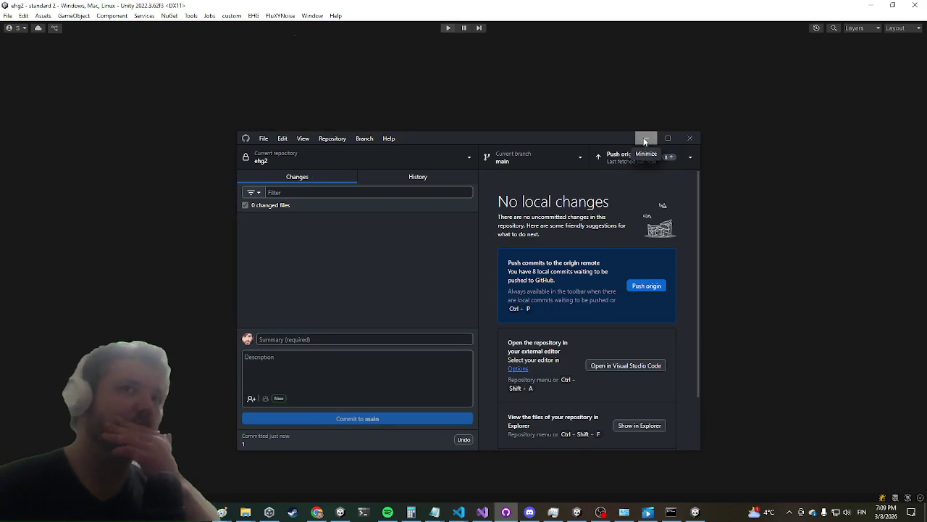
click(645, 140)
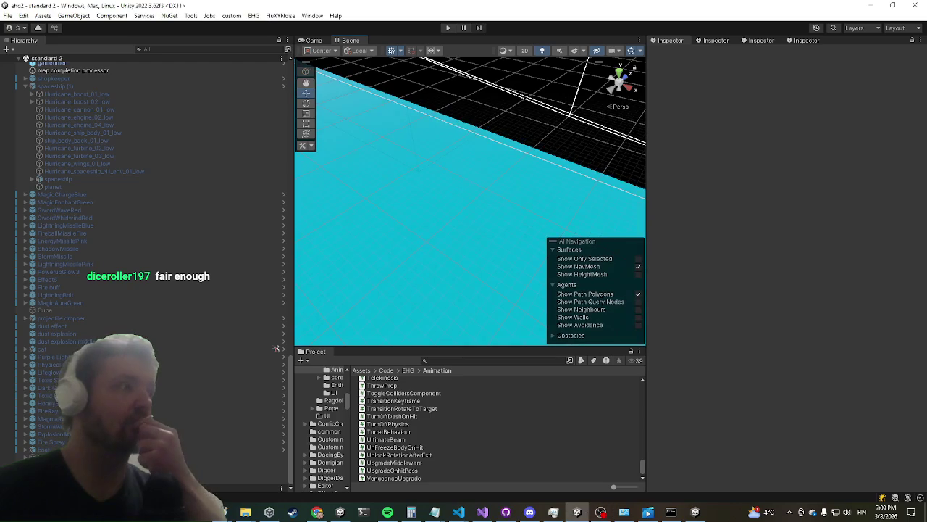
Search the Project assets for 'terrain' and scroll through the results
click(509, 359)
text(t)
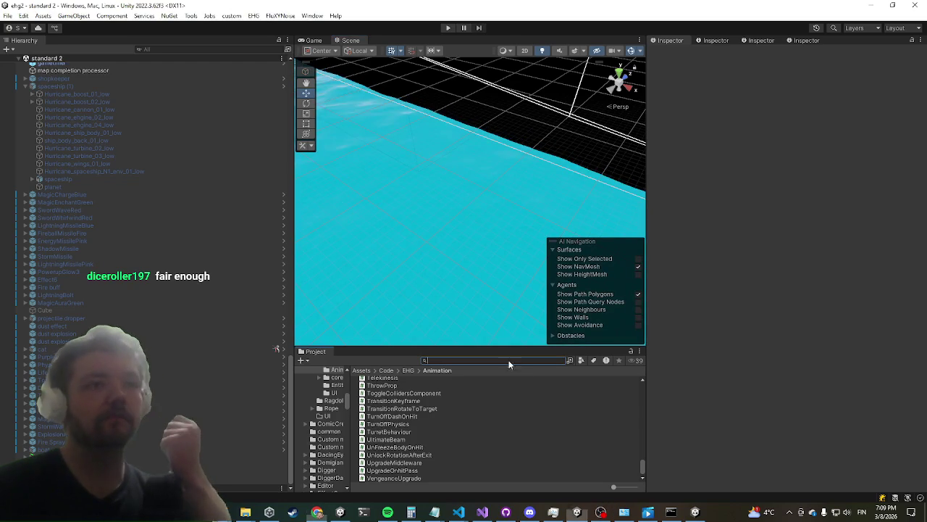
text(errain)
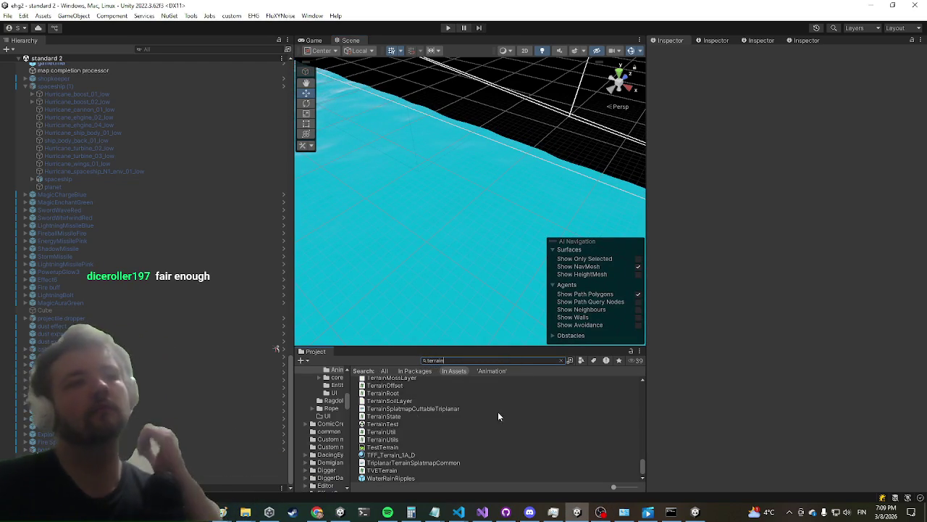
scroll(482, 420, up, 5)
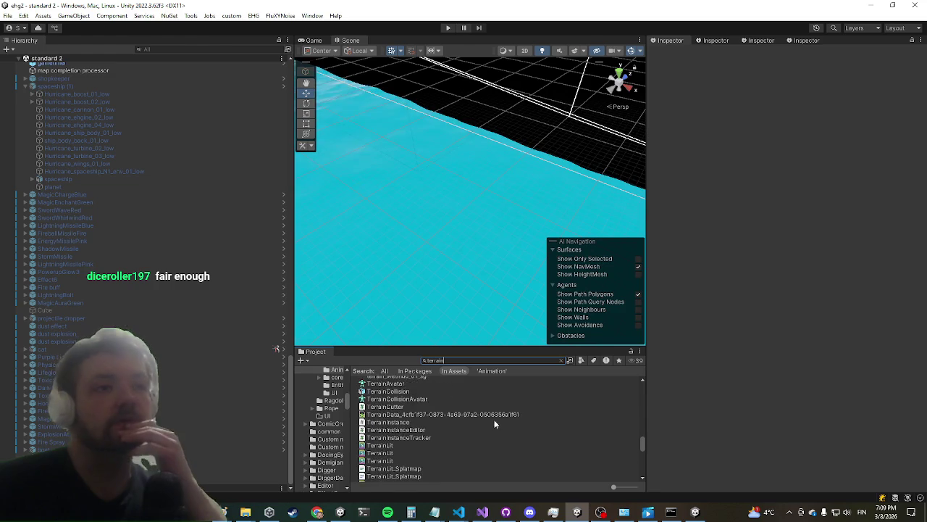
scroll(492, 420, up, 3)
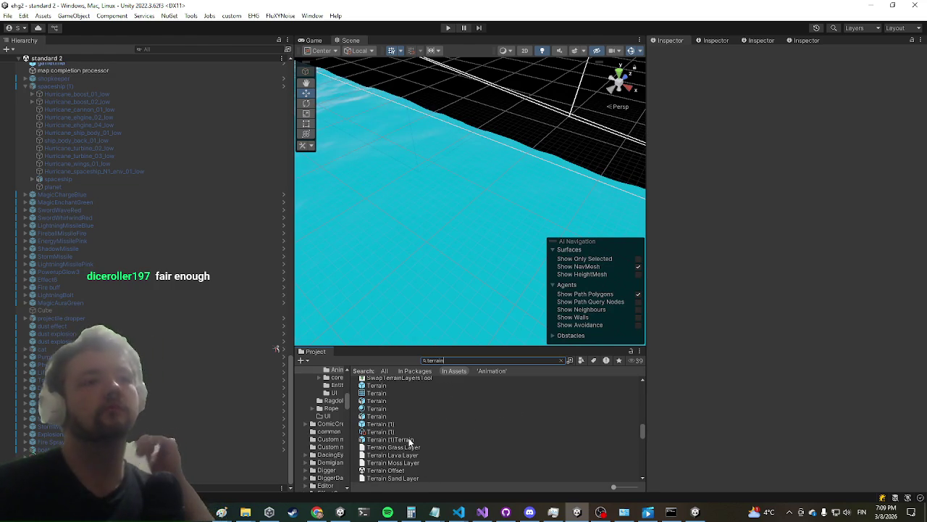
scroll(411, 440, up, 10)
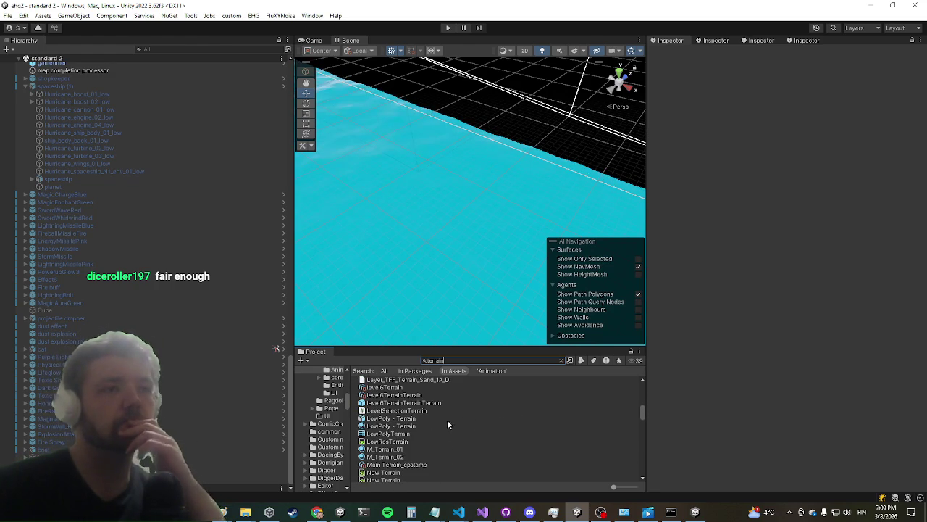
Change the search to 'standard 1' and select the Standard 1Terrain prefab
key(ctrl+a)
text(standard1)
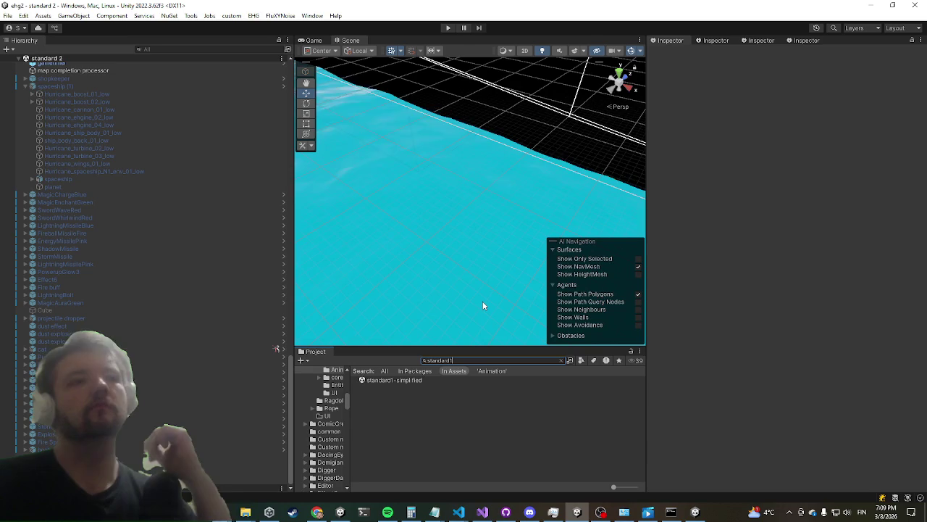
key(BackSpace)
text(1)
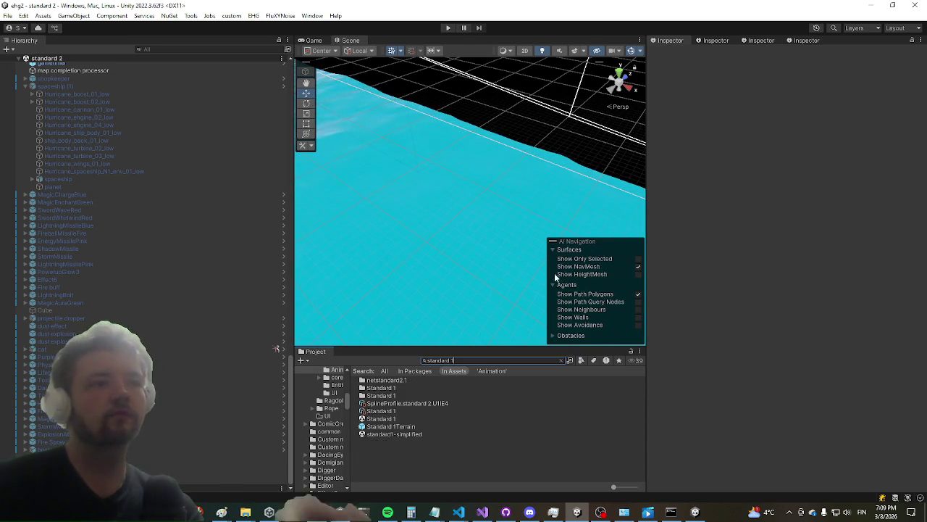
click(388, 428)
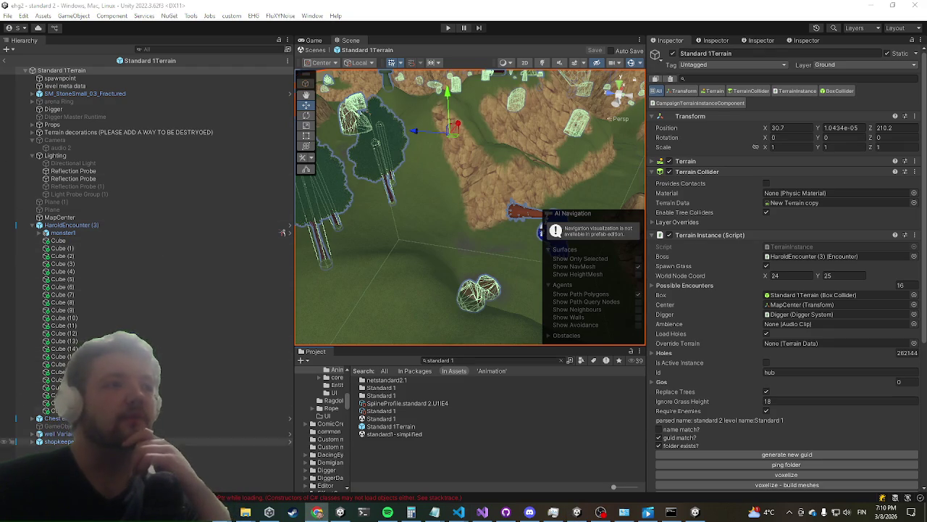
Focus HaroldEncounter (3), then select and orbit around the Standard 1Terrain root object
click(480, 513)
click(481, 513)
double_click(107, 224)
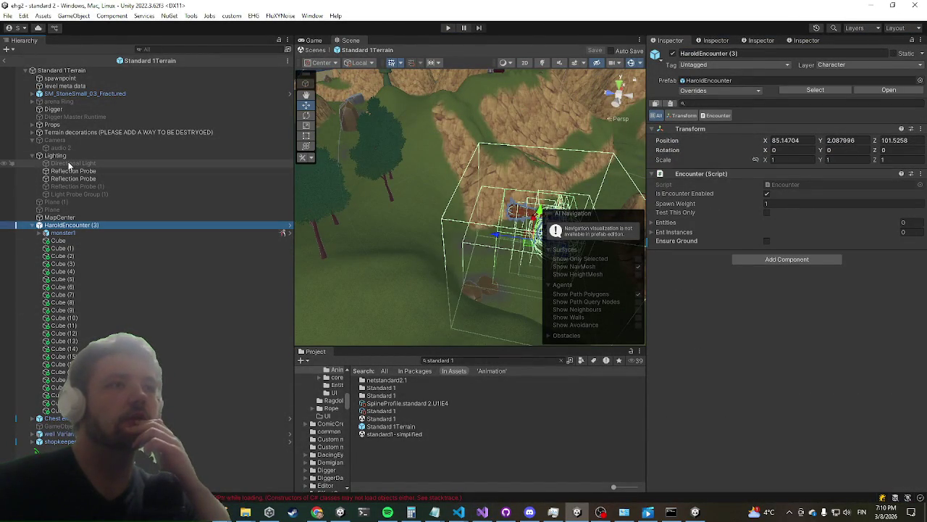
click(131, 67)
drag(554, 214, 442, 176)
Generate a new guid in Terrain Instance, then select the Digger object's Guid value to copy
click(690, 233)
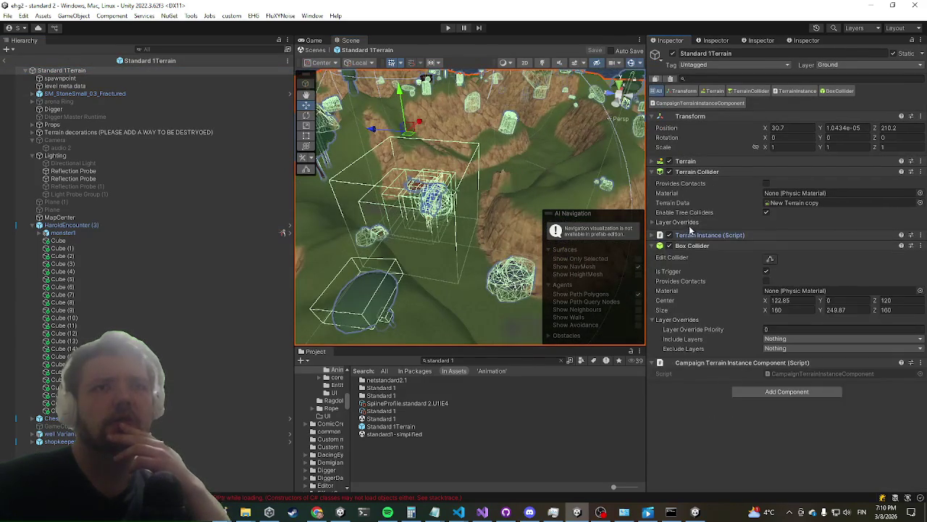
key(f)
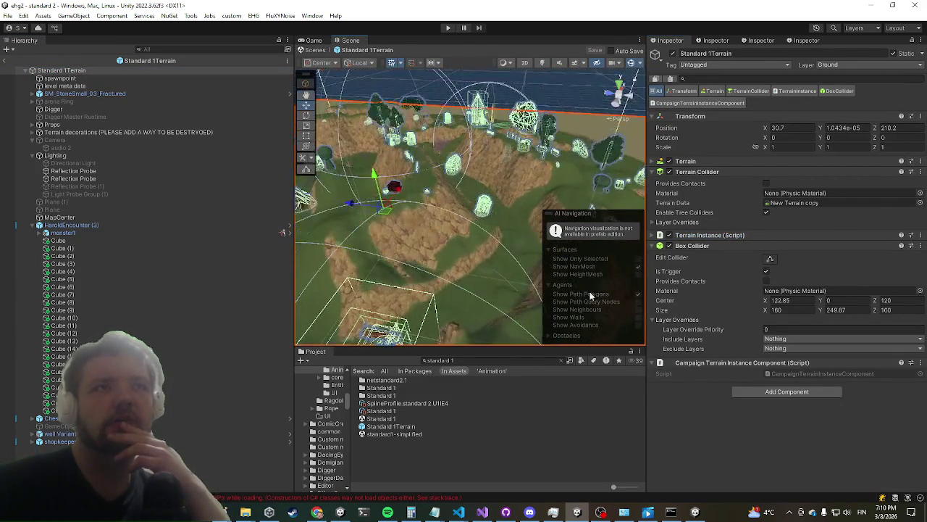
click(692, 235)
scroll(689, 275, down, 5)
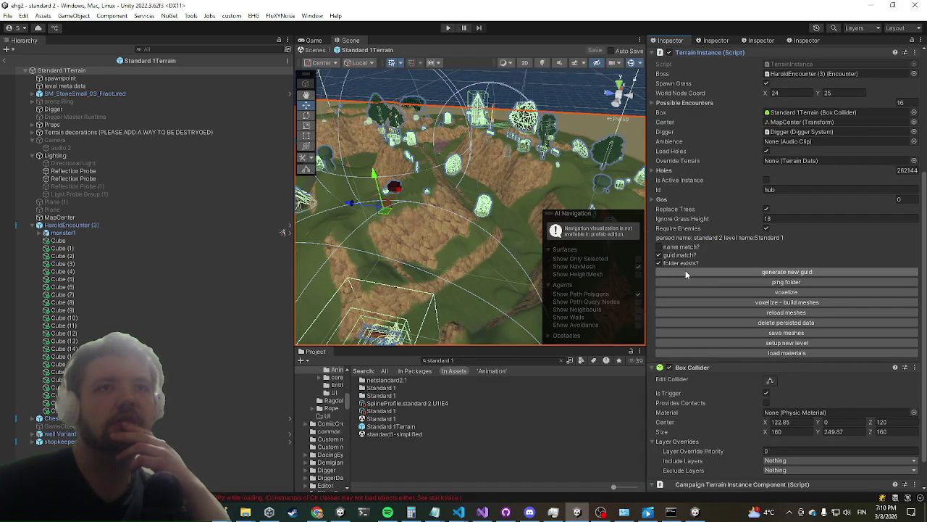
click(683, 271)
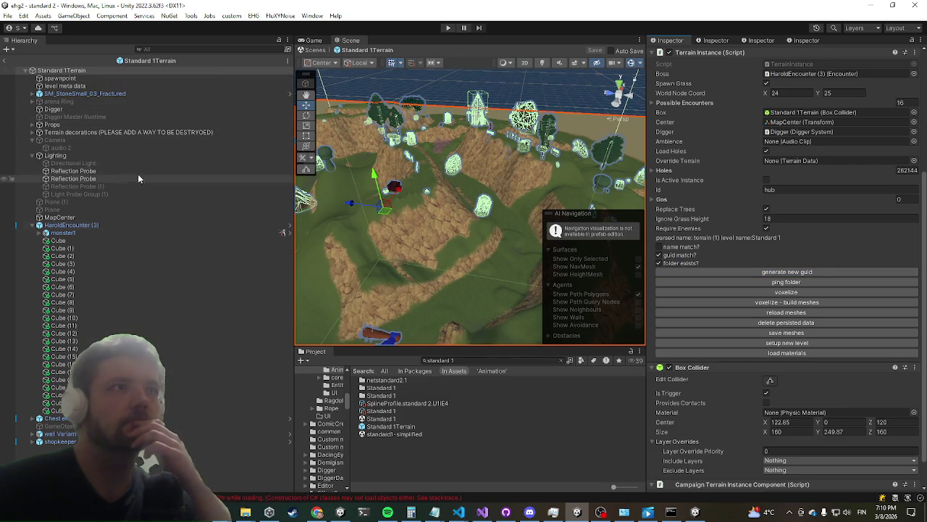
click(134, 108)
click(823, 243)
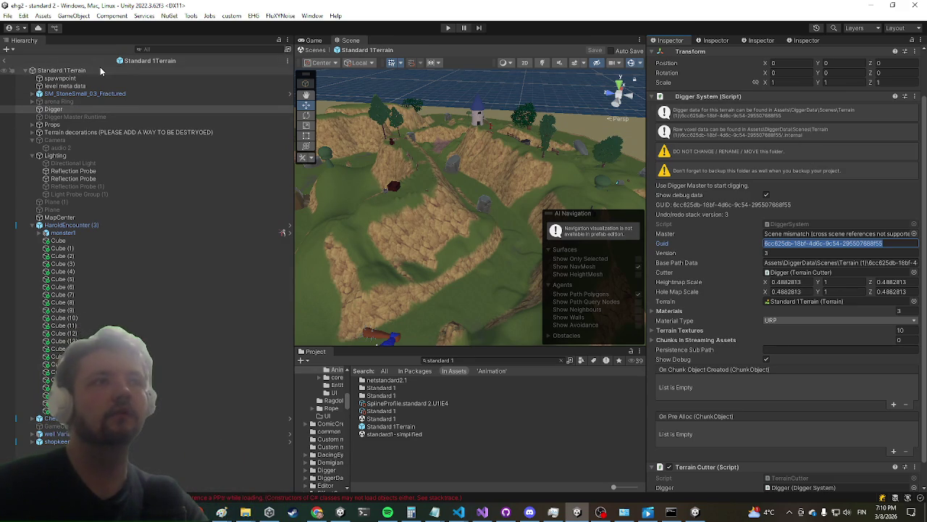
click(405, 427)
click(381, 411)
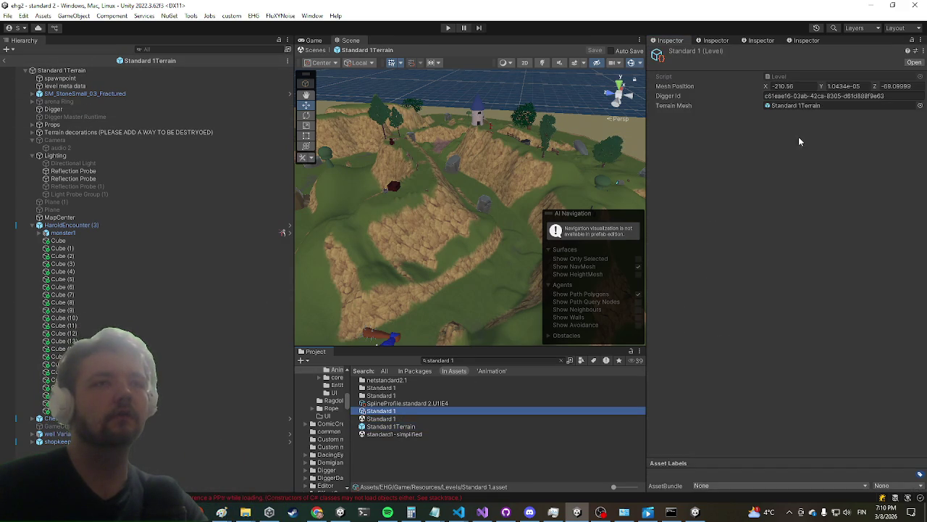
click(826, 96)
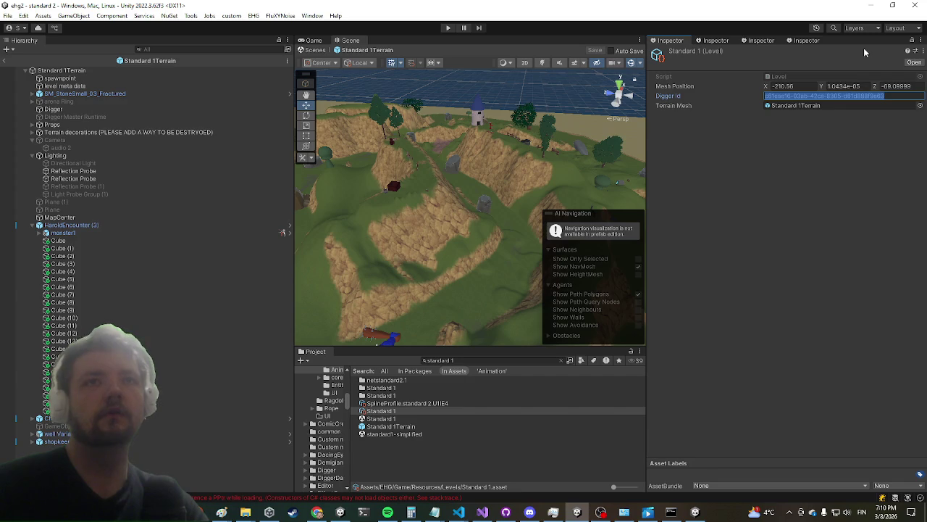
key(ctrl+v)
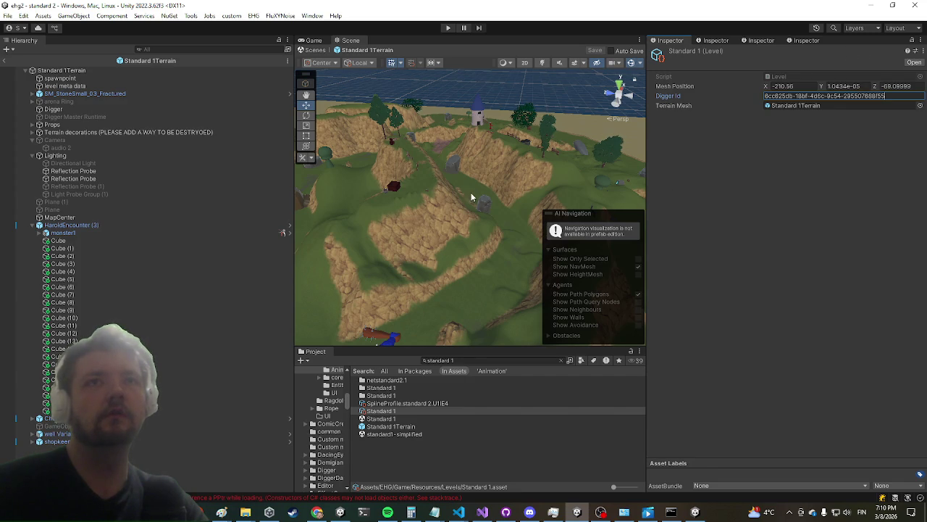
click(6, 61)
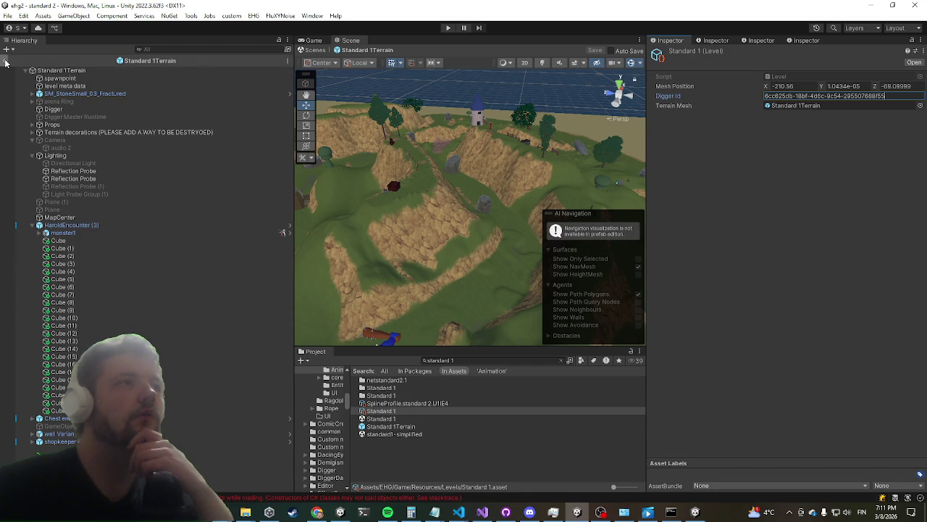
Drag the Standard 1Terrain prefab into the standard 2 scene just above spaceship
scroll(104, 175, down, 10)
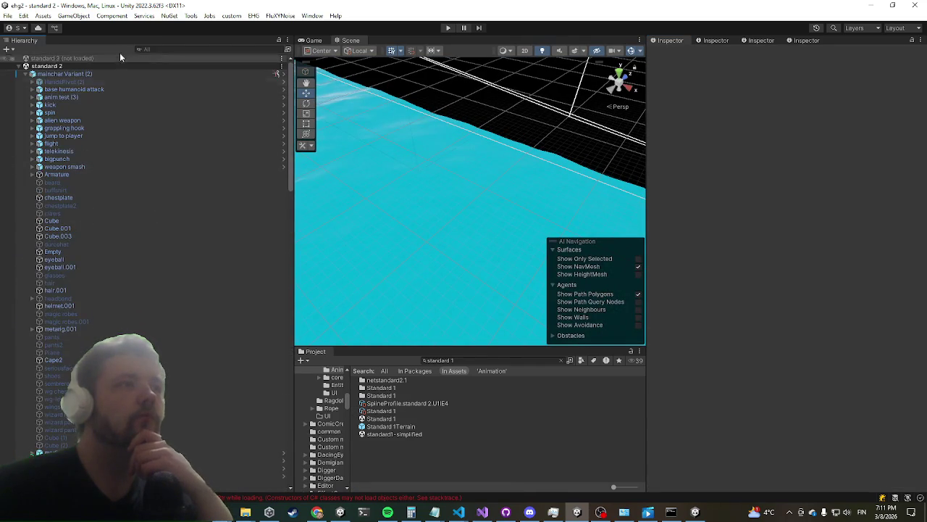
scroll(87, 179, down, 1)
scroll(159, 270, down, 15)
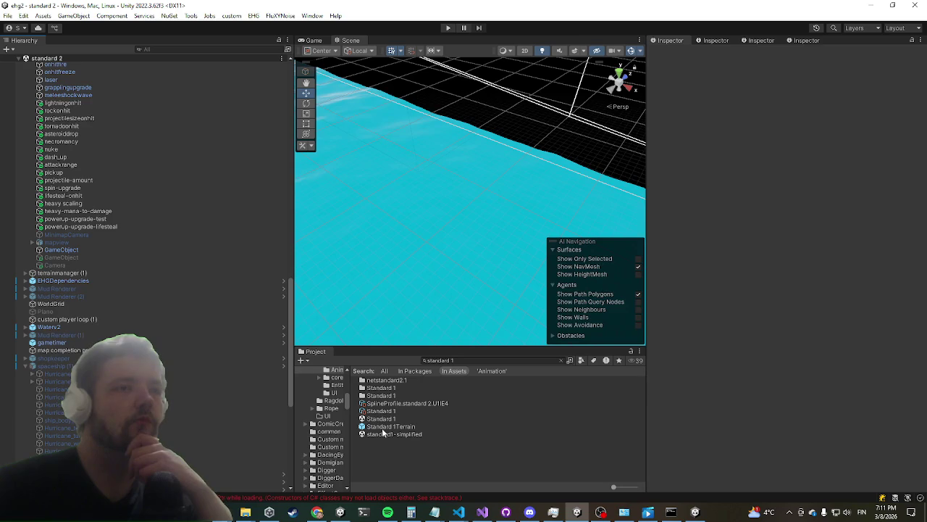
drag(158, 371, 158, 358)
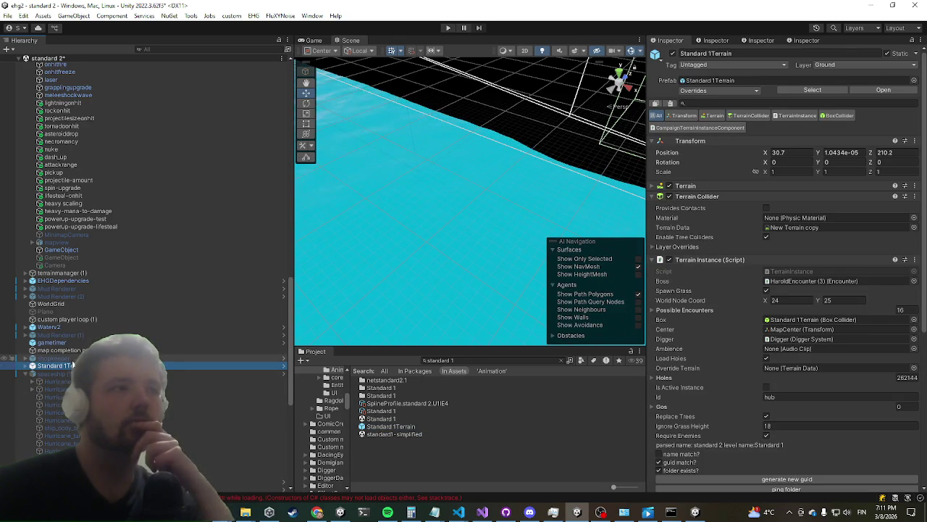
Frame the Standard 1Terrain island and select its Digger child to load its data
key(f)
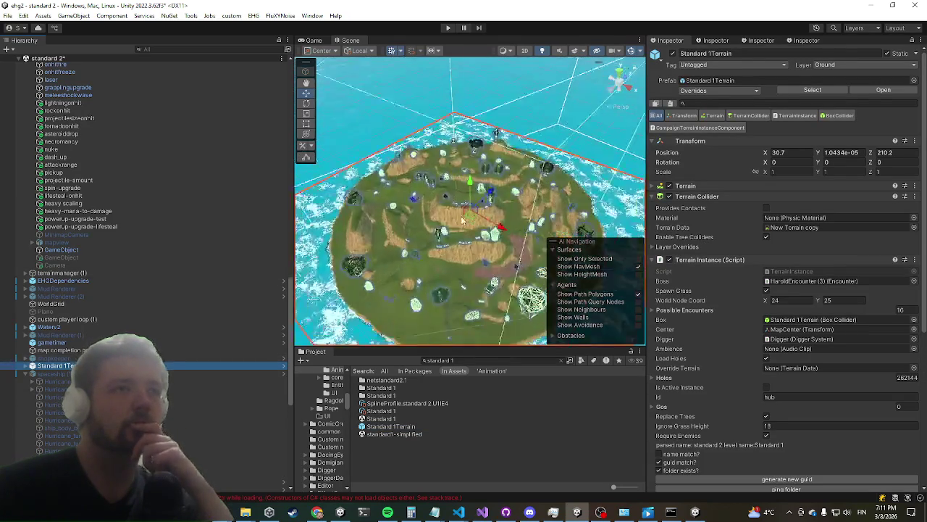
click(26, 366)
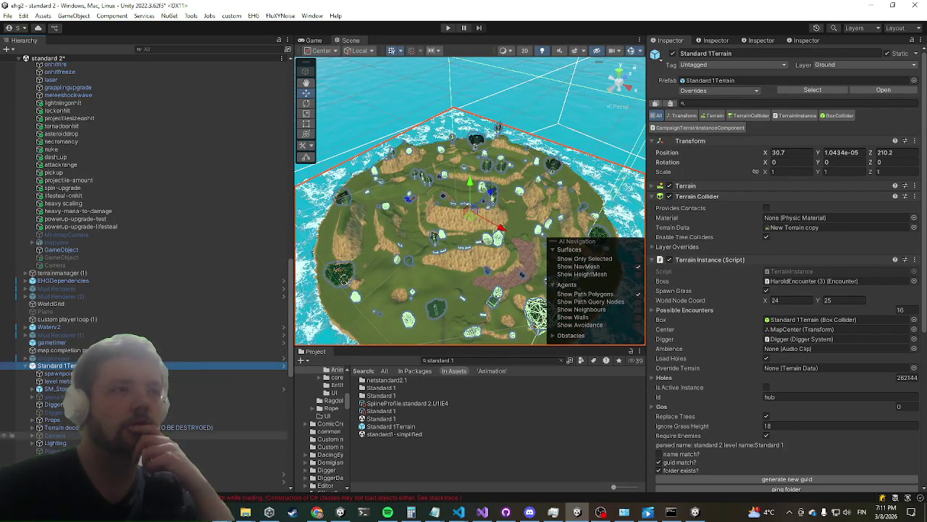
click(109, 404)
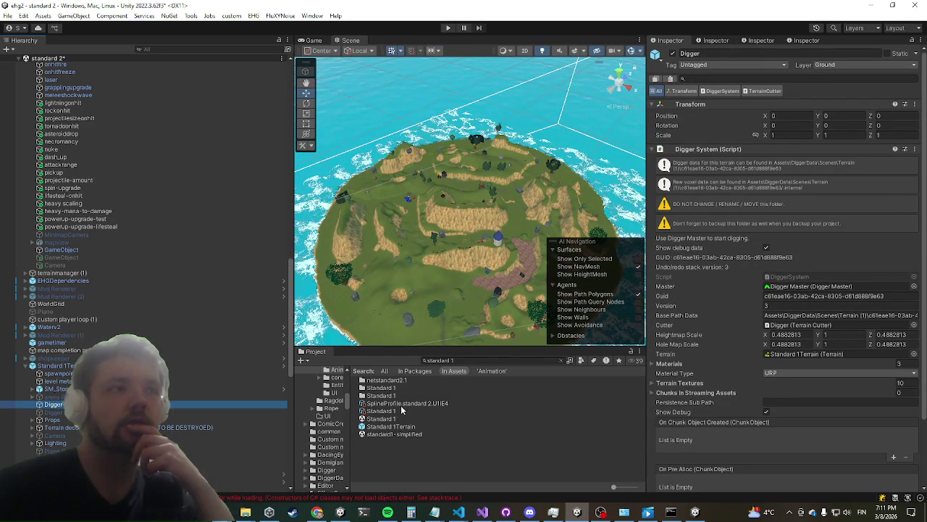
Compare the Standard 1 level's Digger Id with the Digger's guid and Base Path Data
click(383, 411)
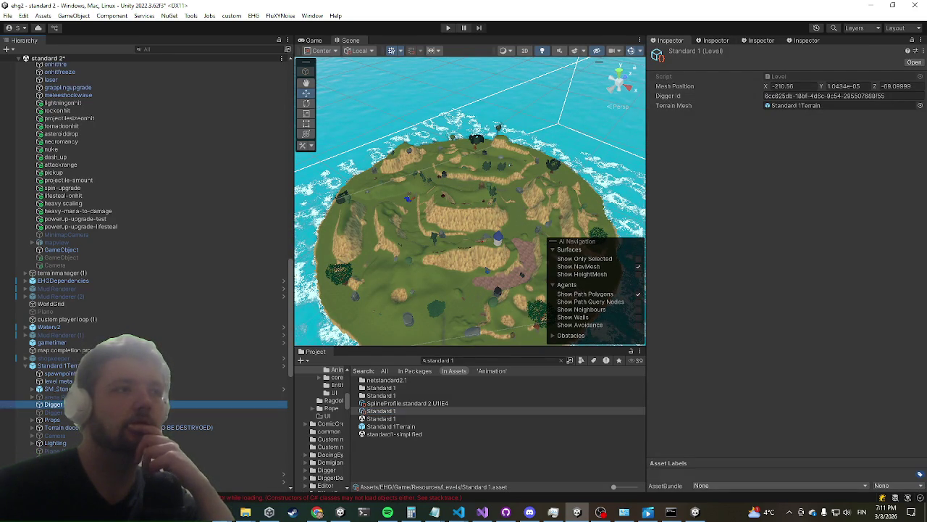
click(14, 404)
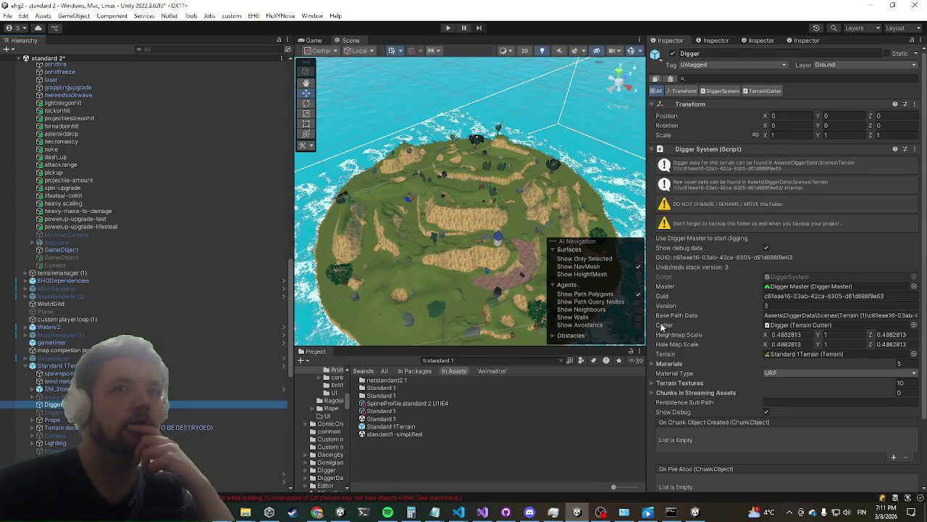
click(797, 316)
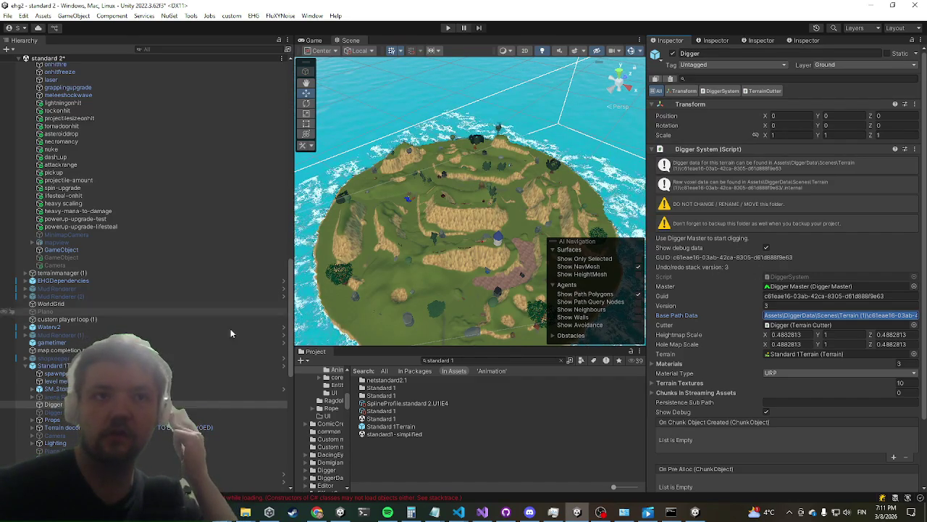
scroll(149, 288, down, 10)
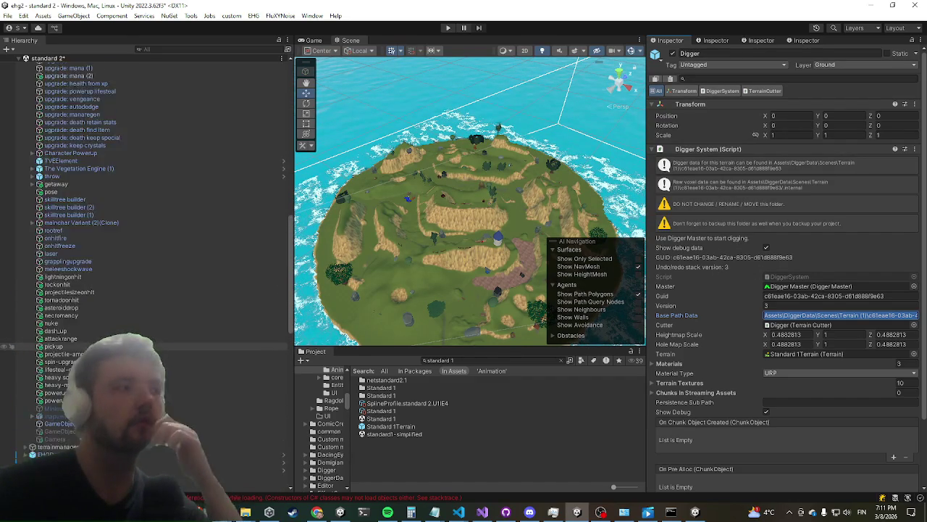
scroll(128, 324, up, 10)
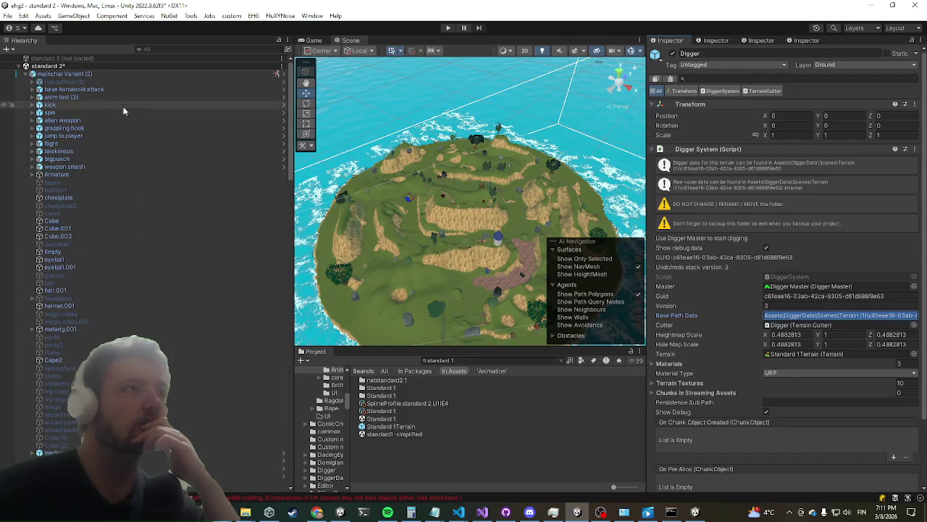
click(25, 74)
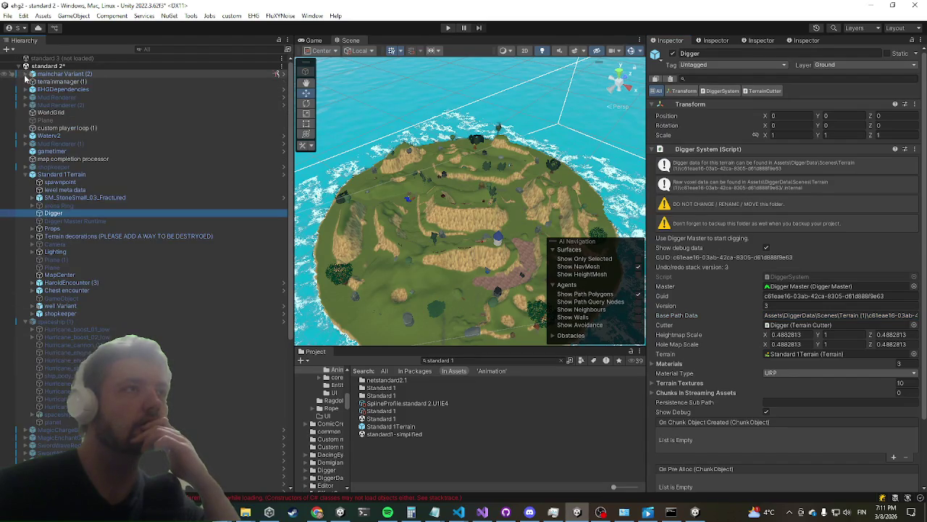
click(25, 81)
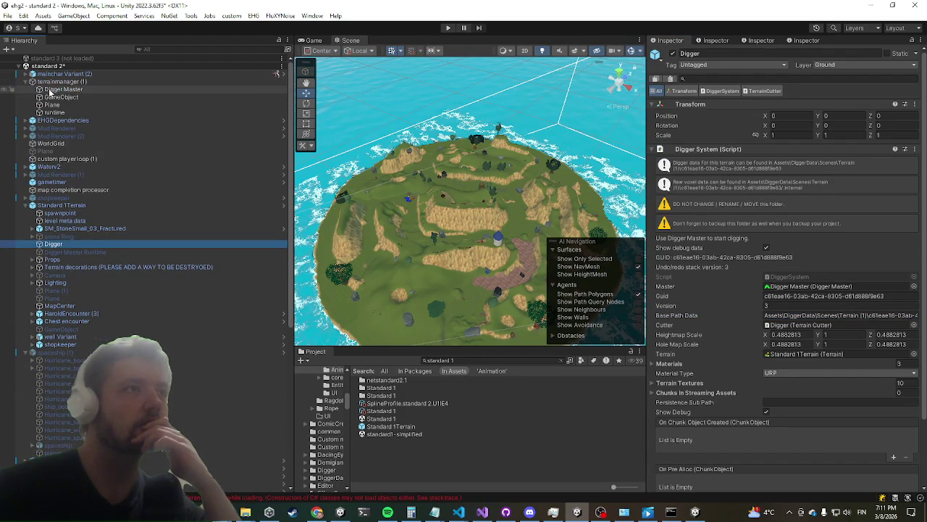
click(61, 90)
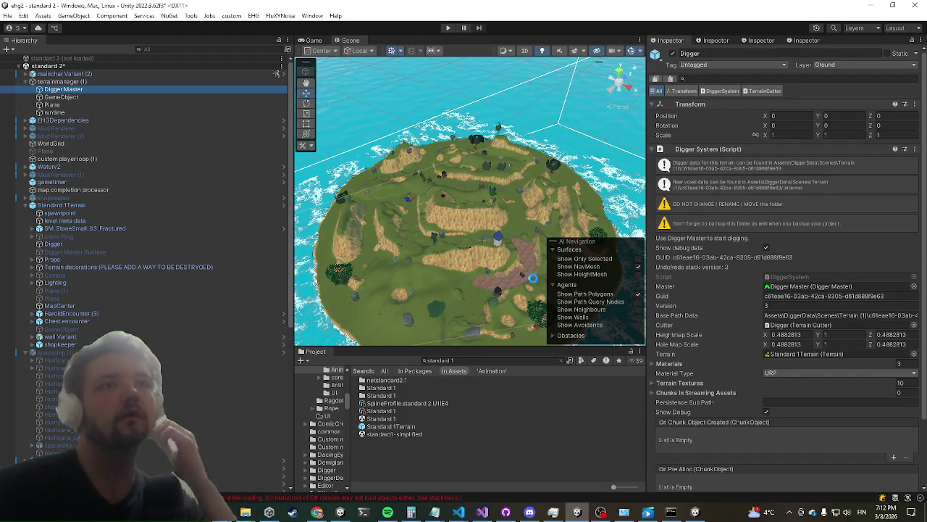
click(528, 278)
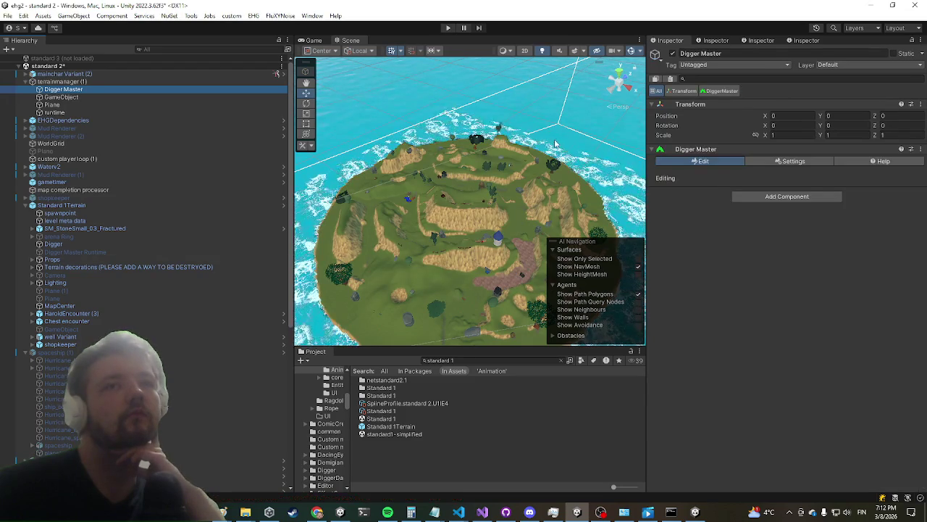
scroll(104, 258, down, 10)
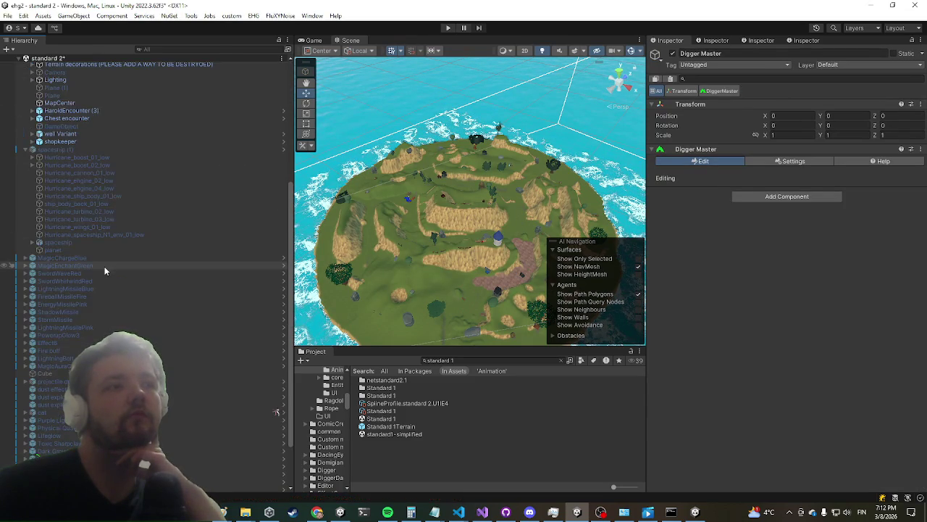
scroll(86, 290, up, 10)
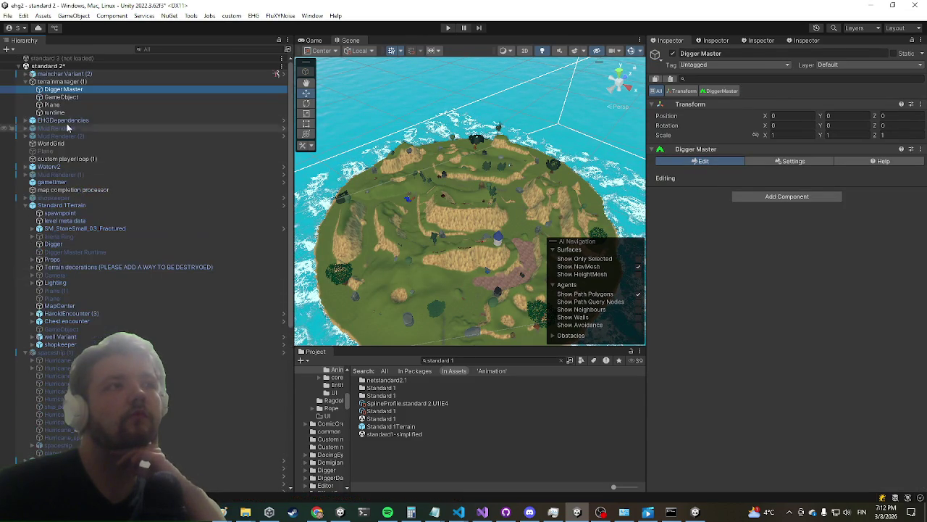
click(83, 99)
Select Digger Master and accept both New Digger version notices so terrain data resynchronizes
click(91, 90)
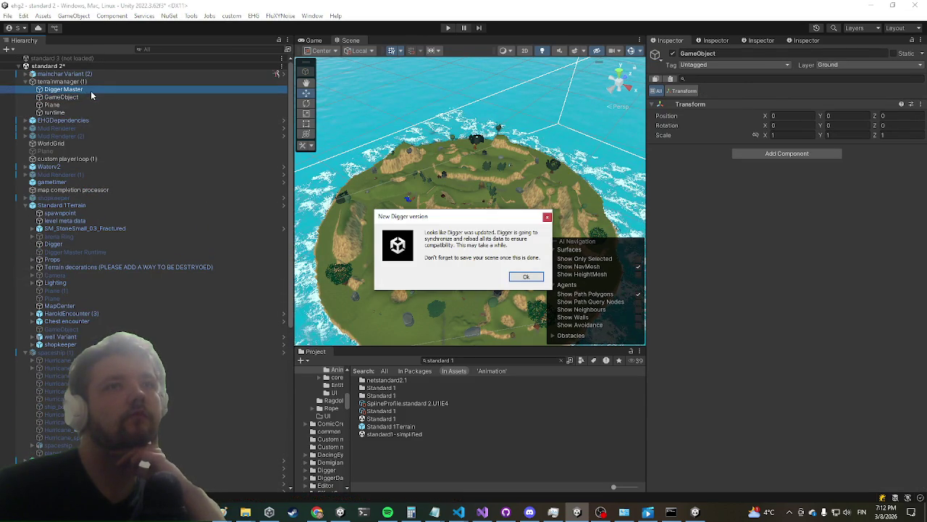
click(525, 278)
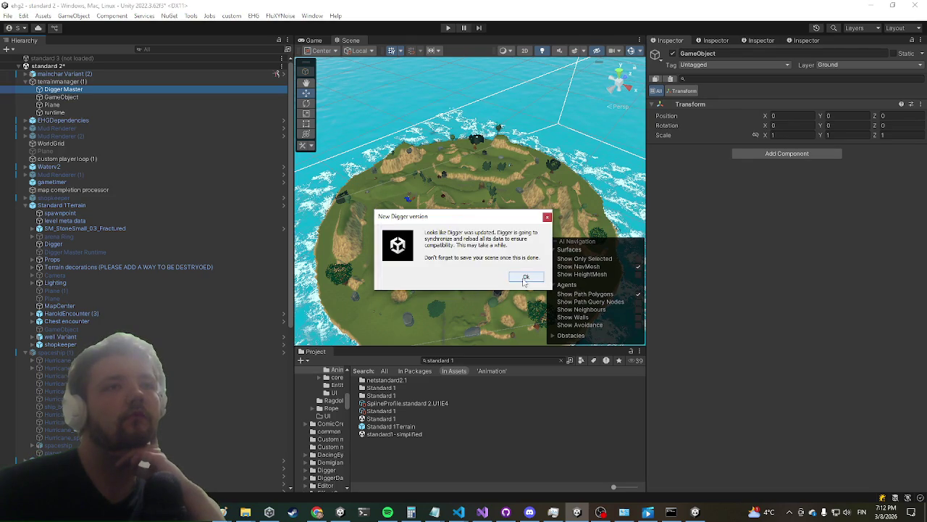
click(525, 278)
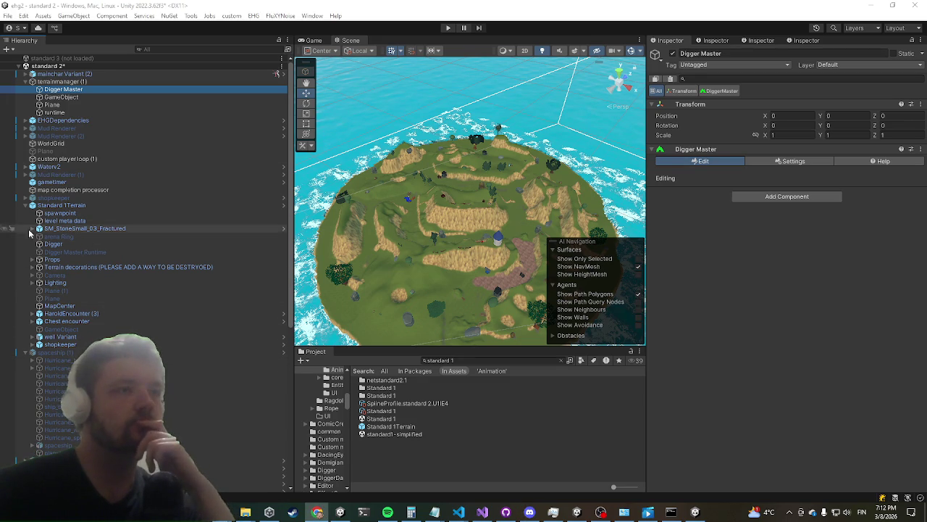
scroll(50, 248, down, 10)
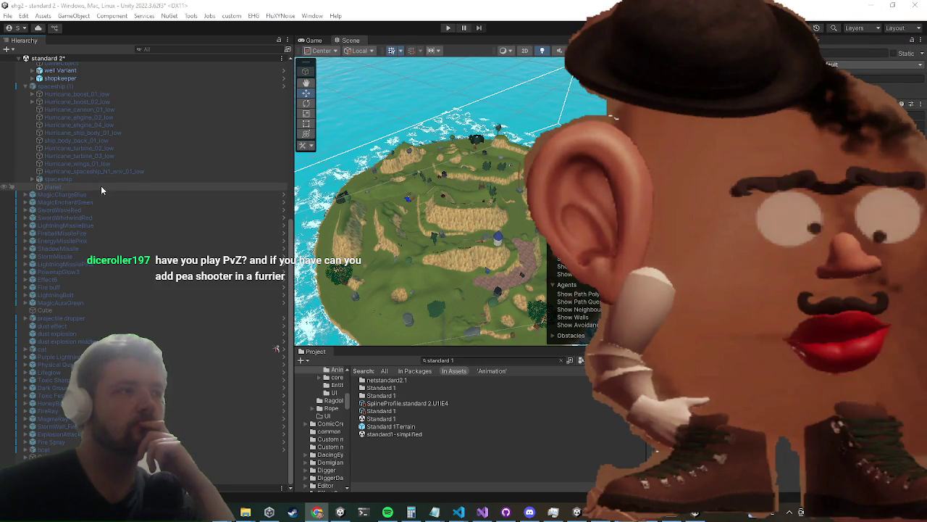
scroll(105, 182, up, 10)
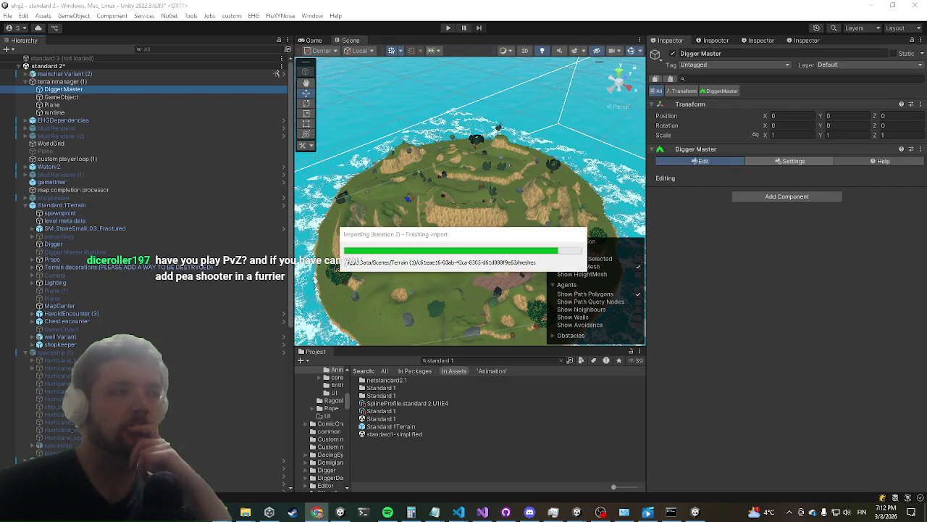
View Digger Master's Settings, then show the terrainmanager (1) object's components
click(789, 161)
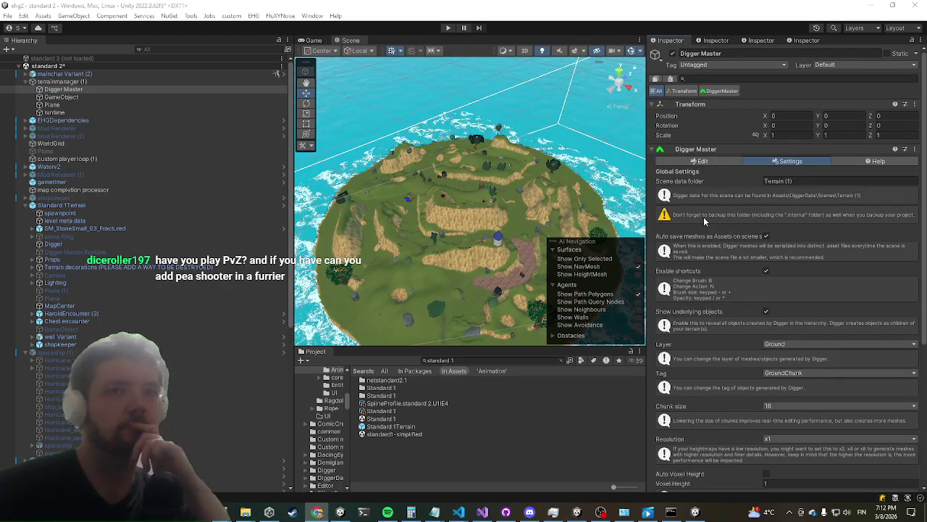
click(95, 96)
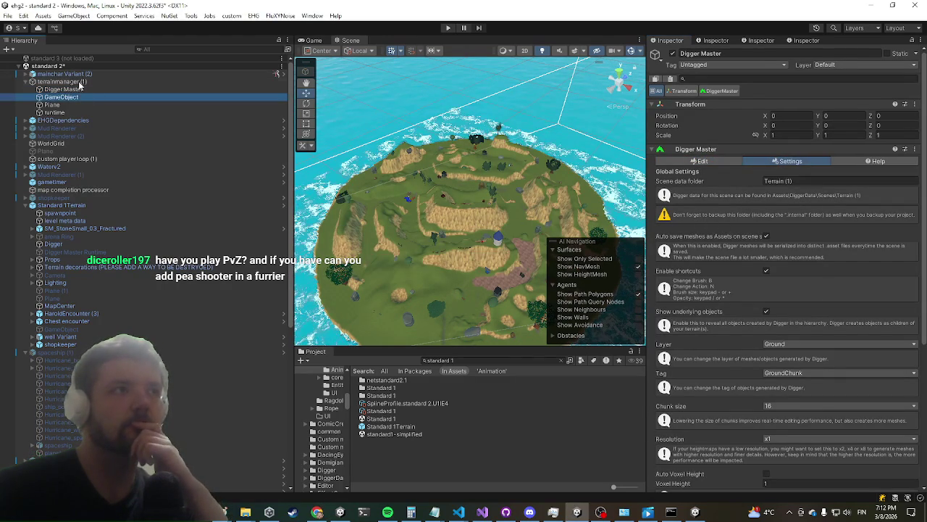
click(73, 81)
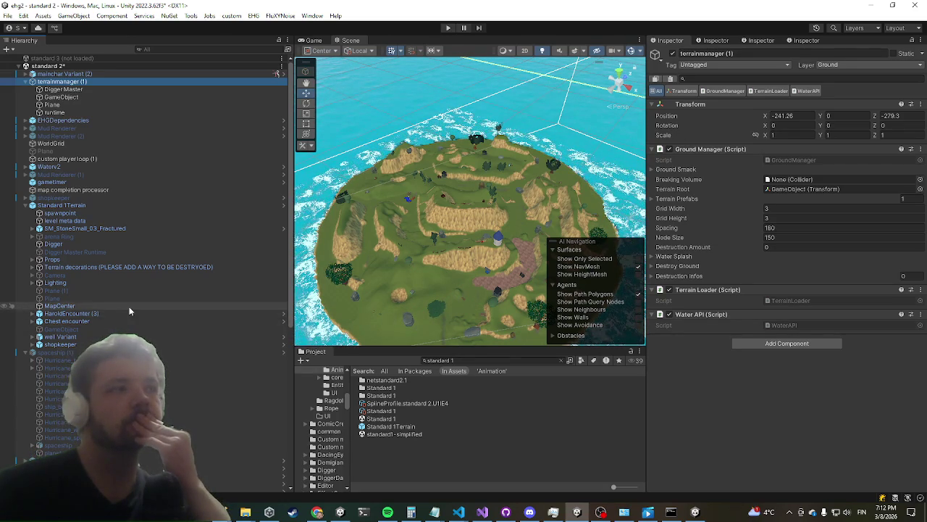
Follow Standard 1Terrain's Digger field to the Digger object, showing guid c61eae16-03ab-42ca-8305-d61d888f9e63, version 3
scroll(128, 306, down, 12)
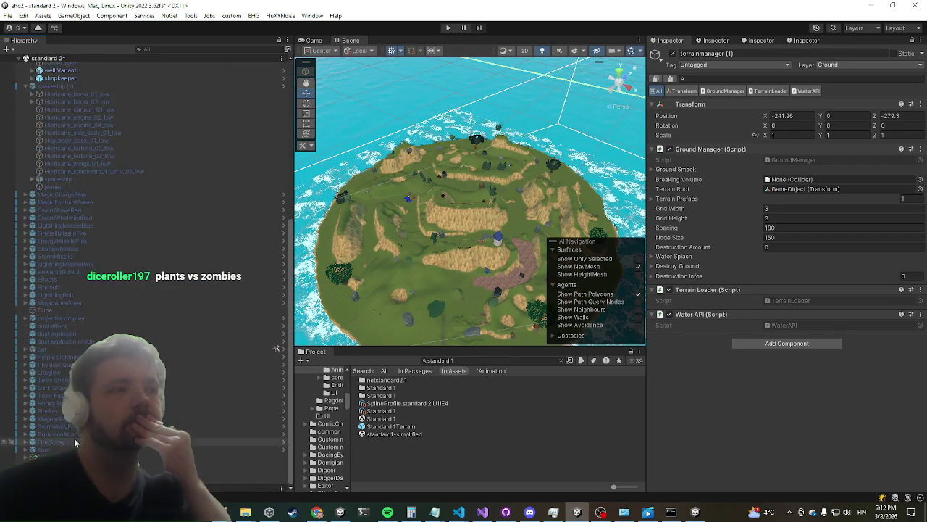
scroll(72, 376, up, 12)
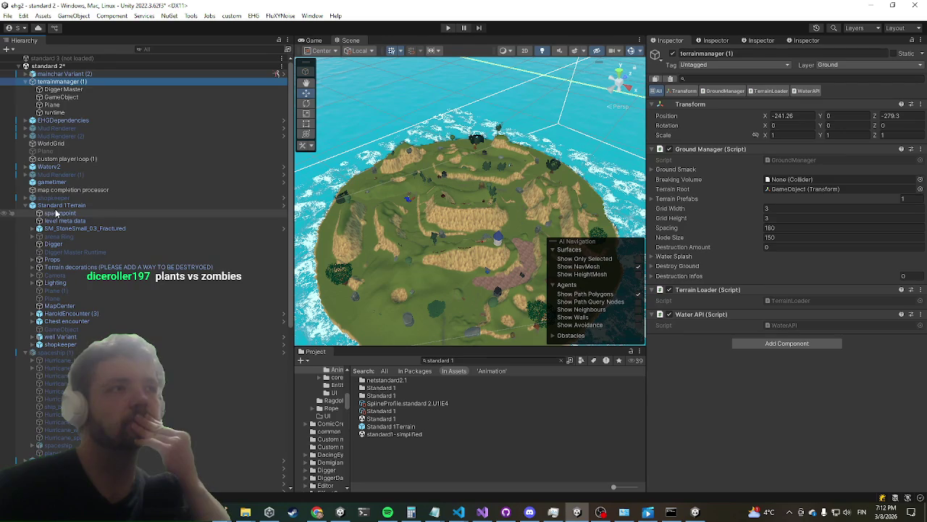
click(53, 206)
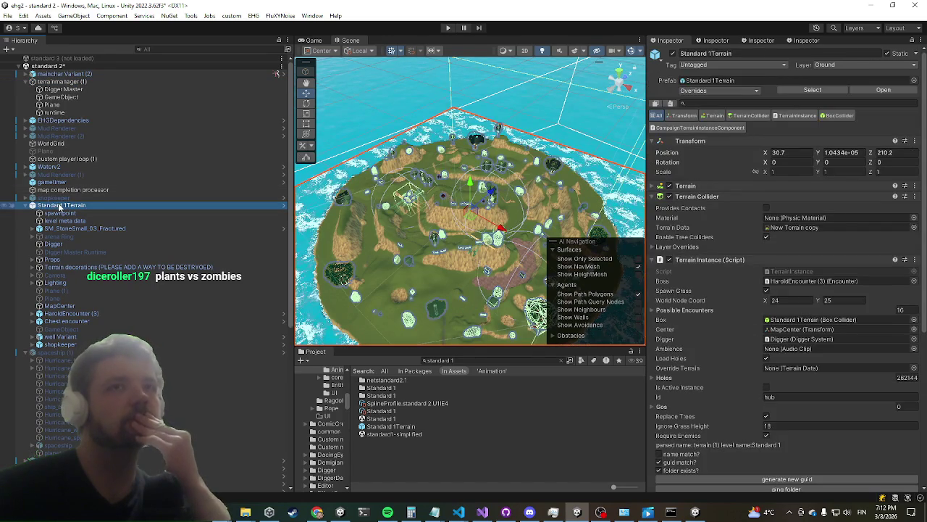
scroll(792, 176, down, 8)
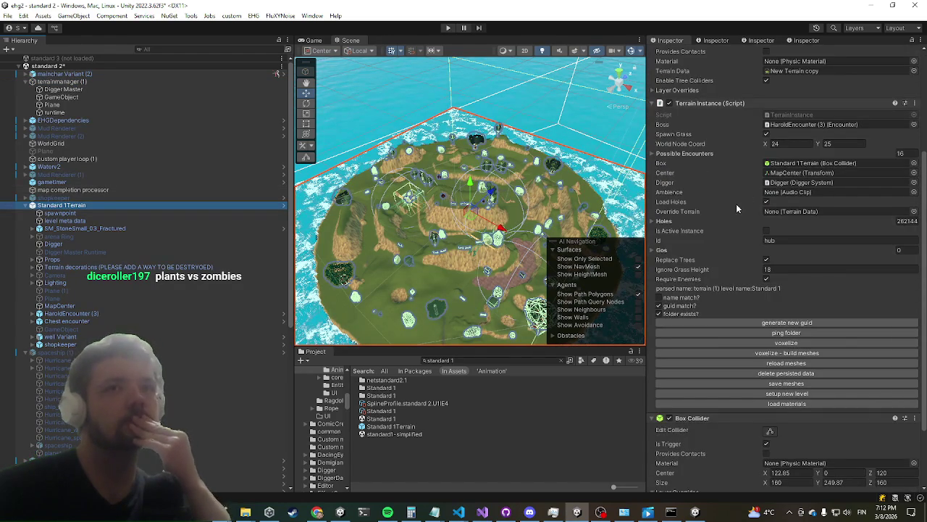
click(810, 183)
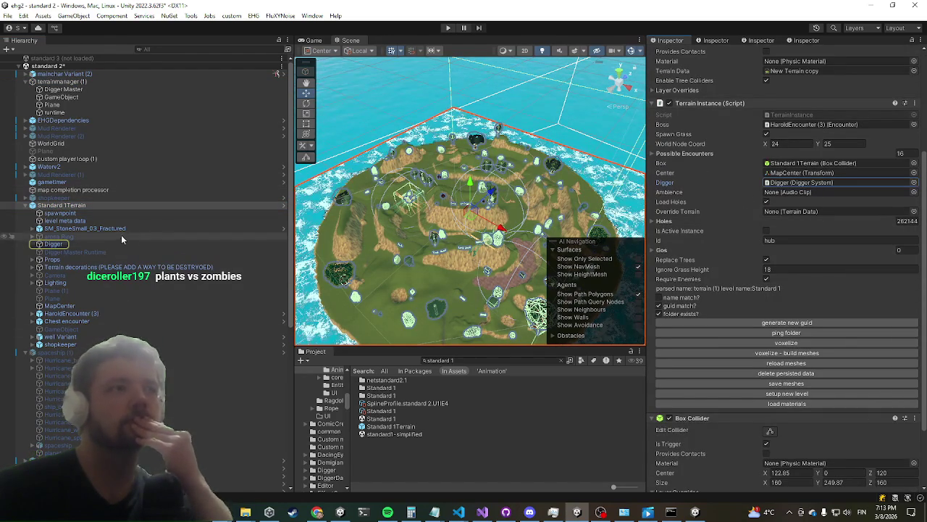
click(83, 244)
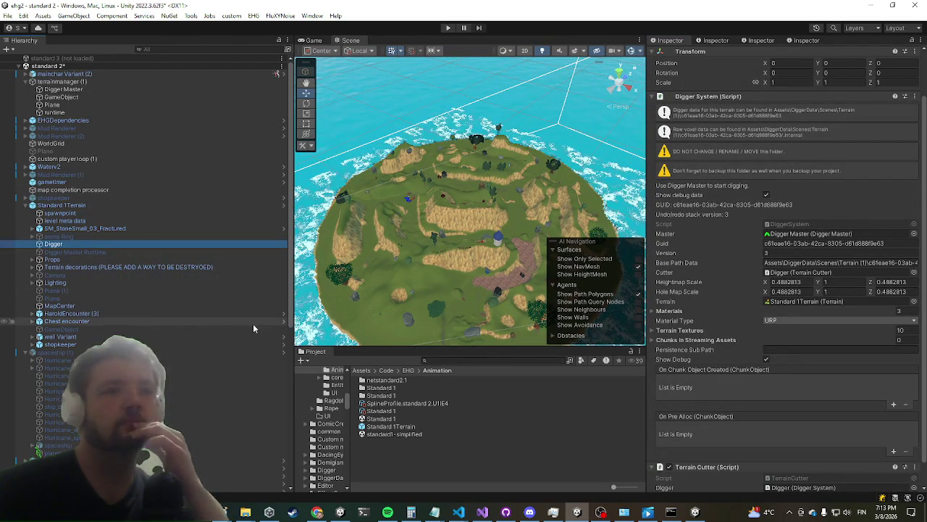
key(ctrl+shift+c)
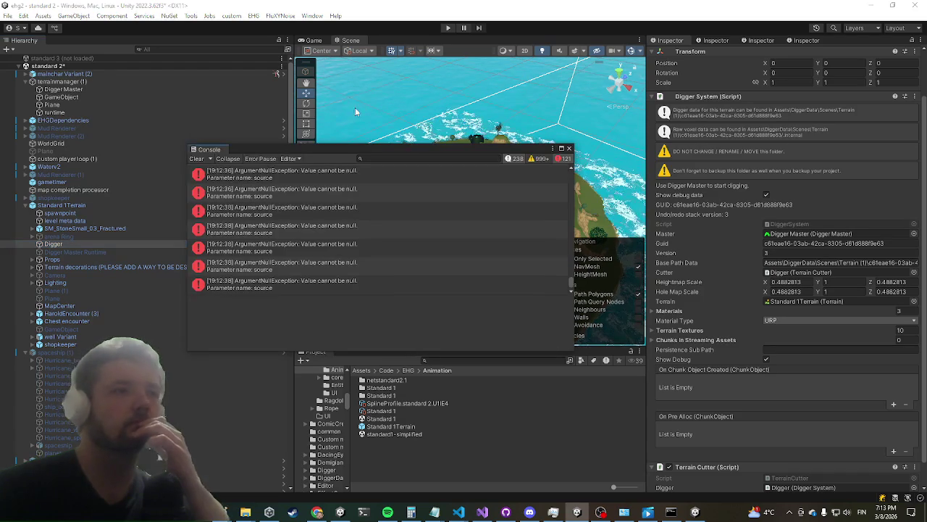
click(238, 230)
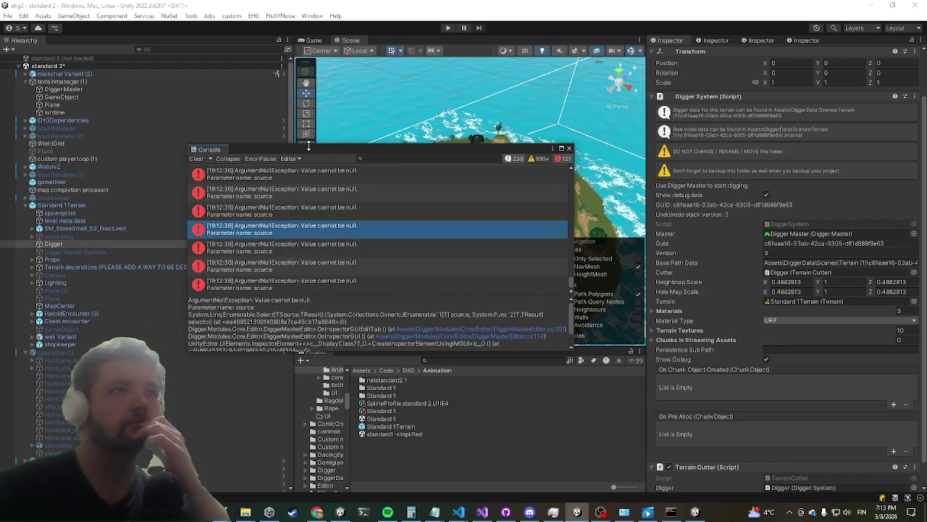
drag(308, 146, 236, 174)
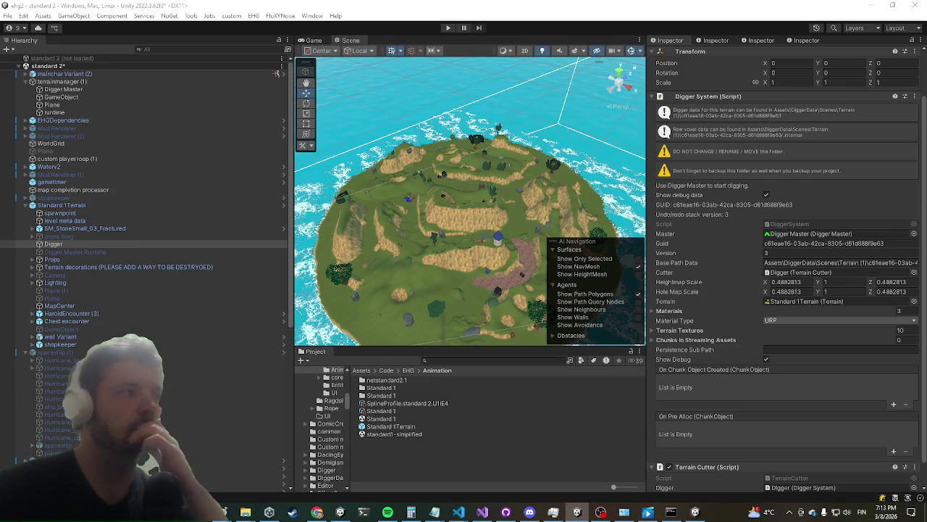
click(93, 259)
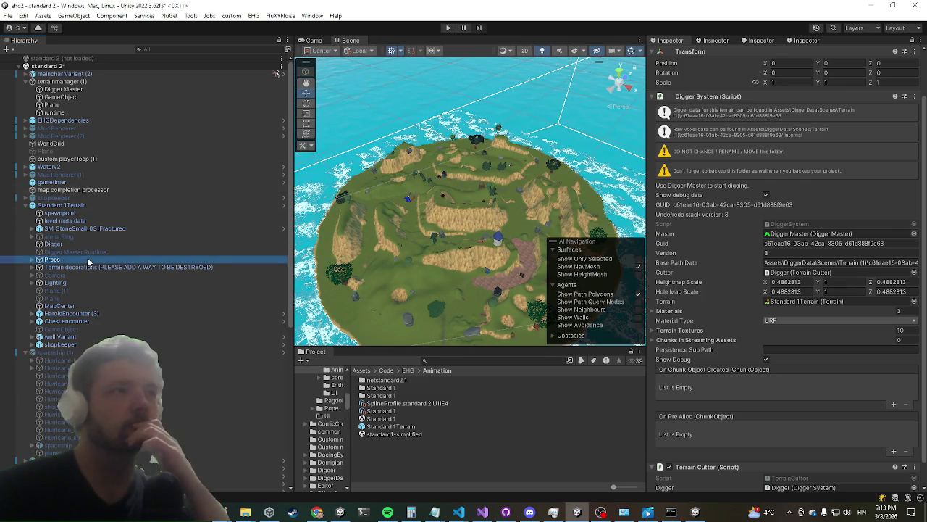
Reselect Digger Master and accept the New Digger version notice to rerun resynchronization
click(93, 251)
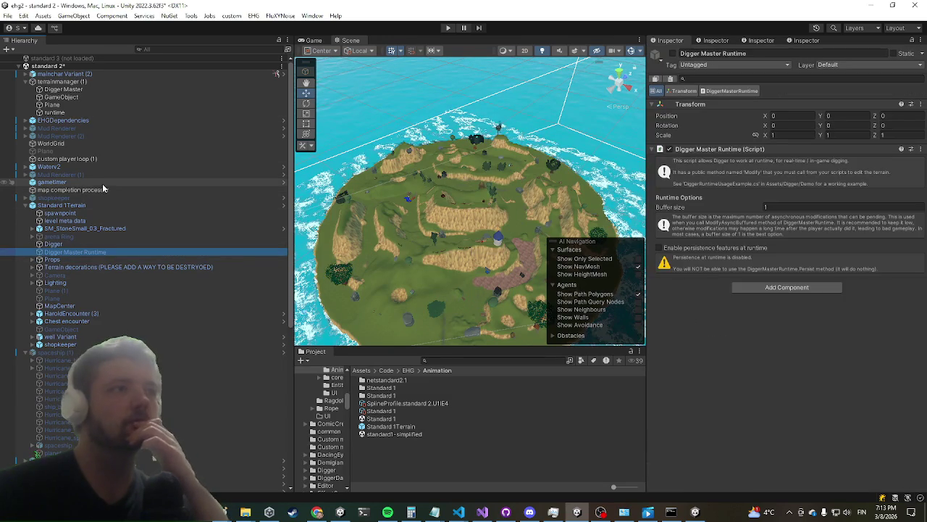
click(83, 82)
click(67, 90)
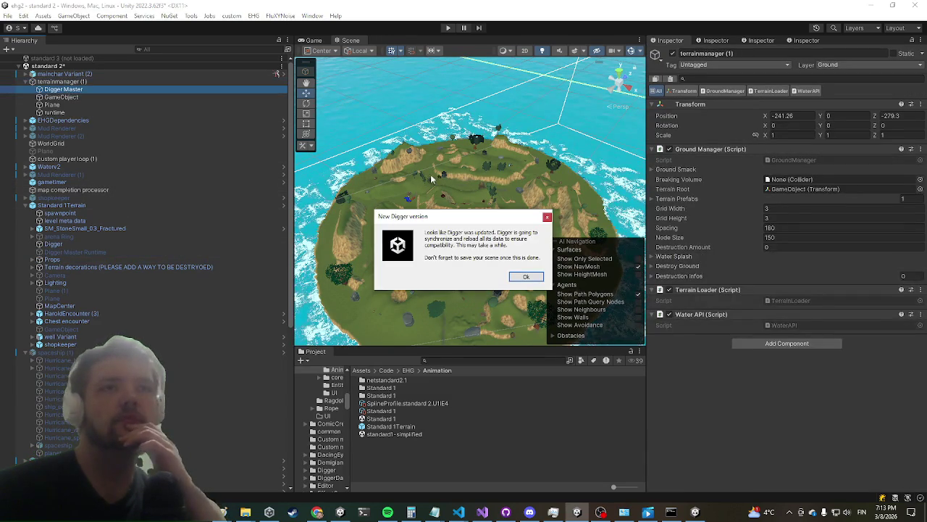
click(525, 278)
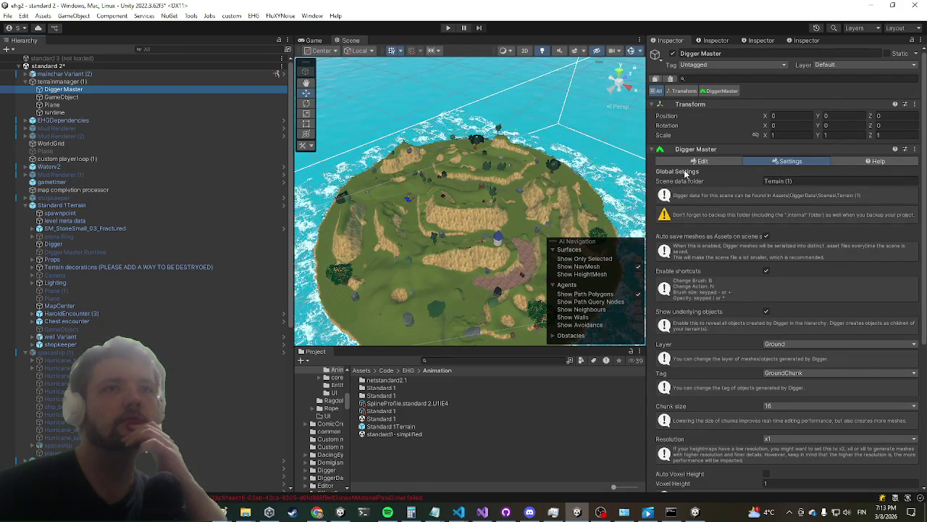
Put Digger Master back in Edit mode and reopen the Digger object's Digger System settings
click(695, 163)
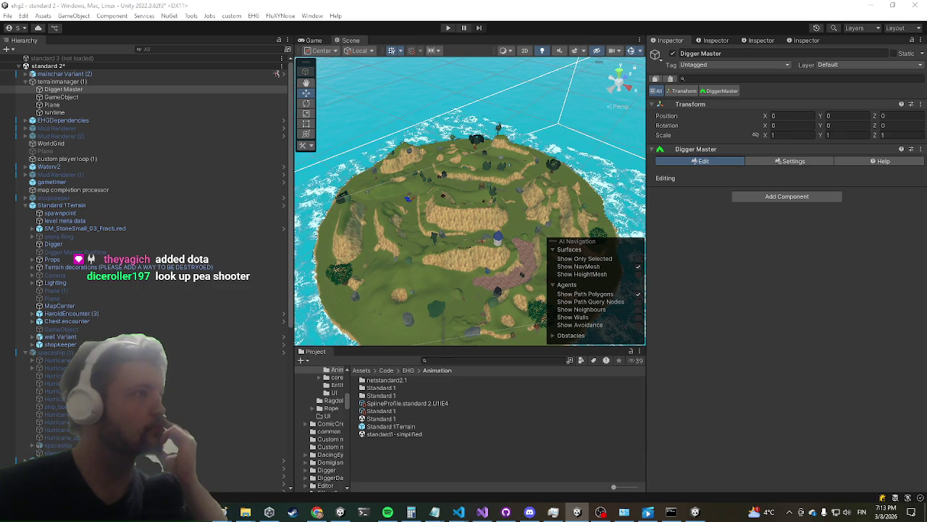
click(53, 243)
click(475, 360)
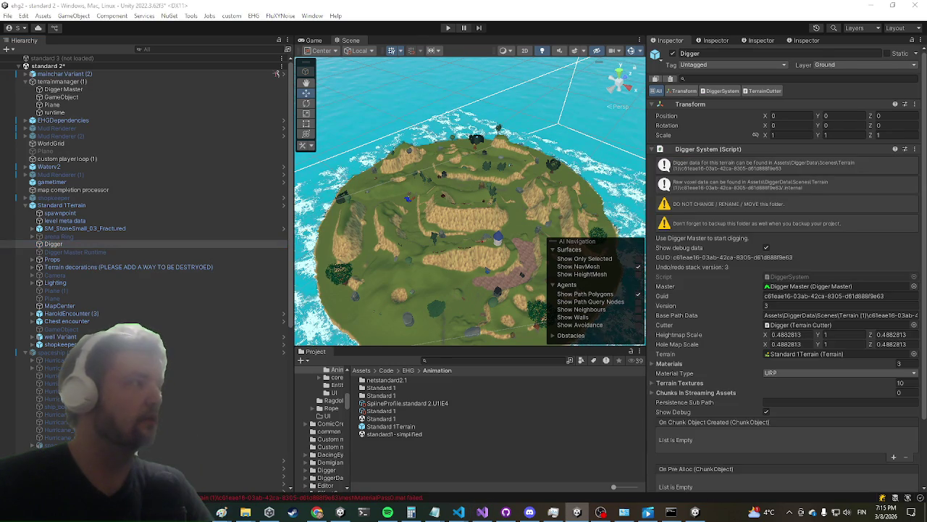
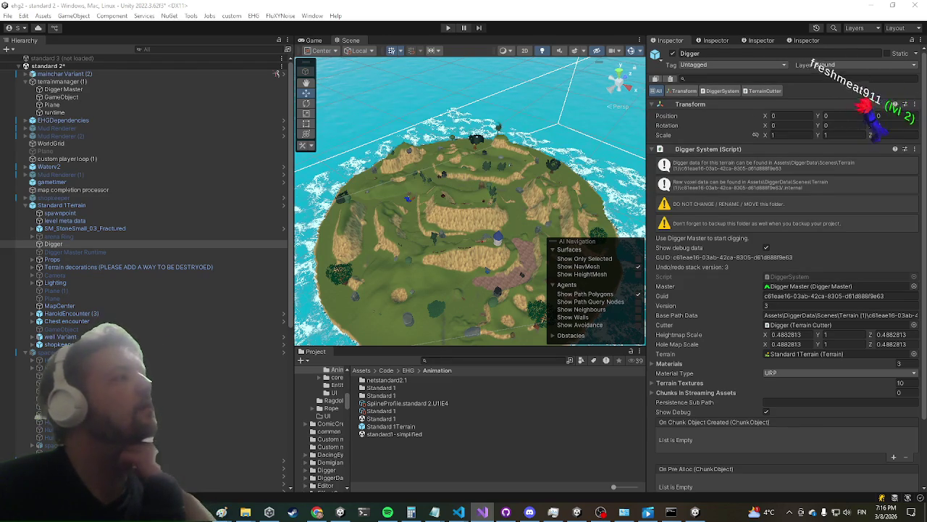
Generate a new GUID for the Standard 1Terrain object
click(73, 206)
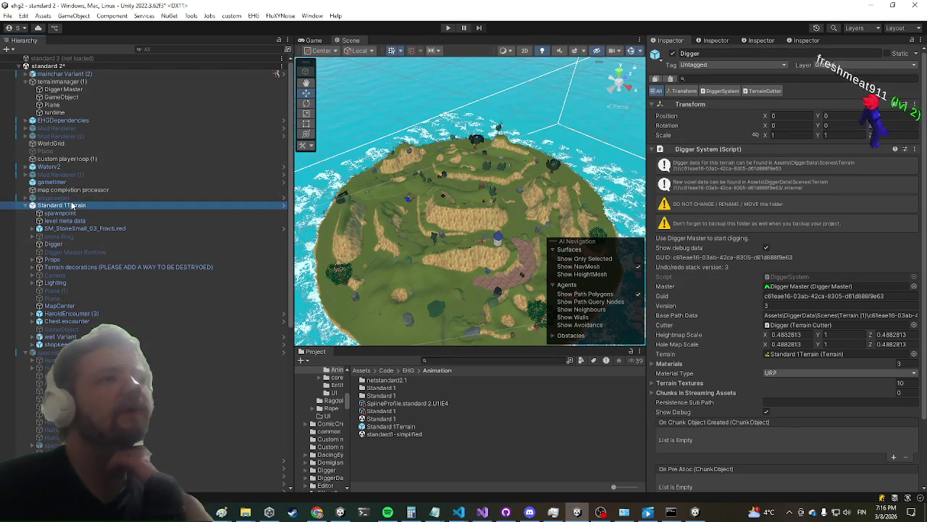
scroll(804, 362, down, 5)
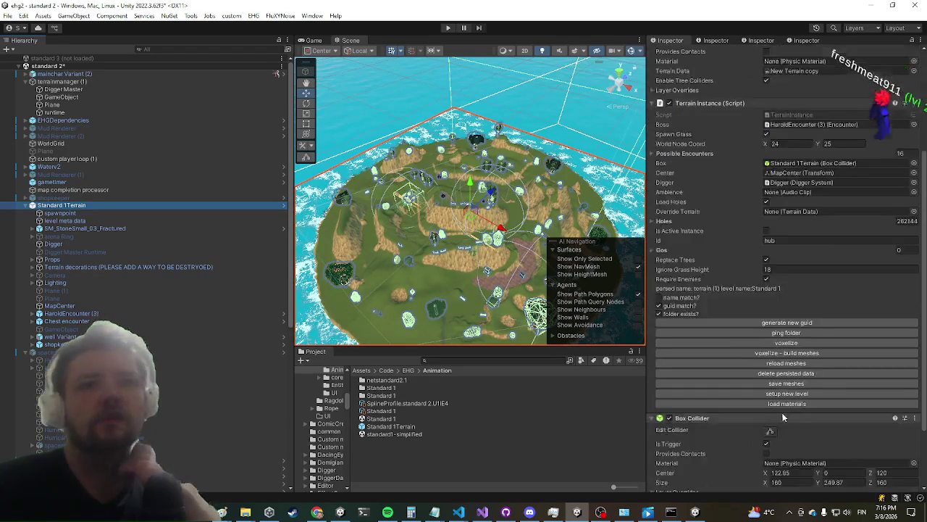
click(811, 322)
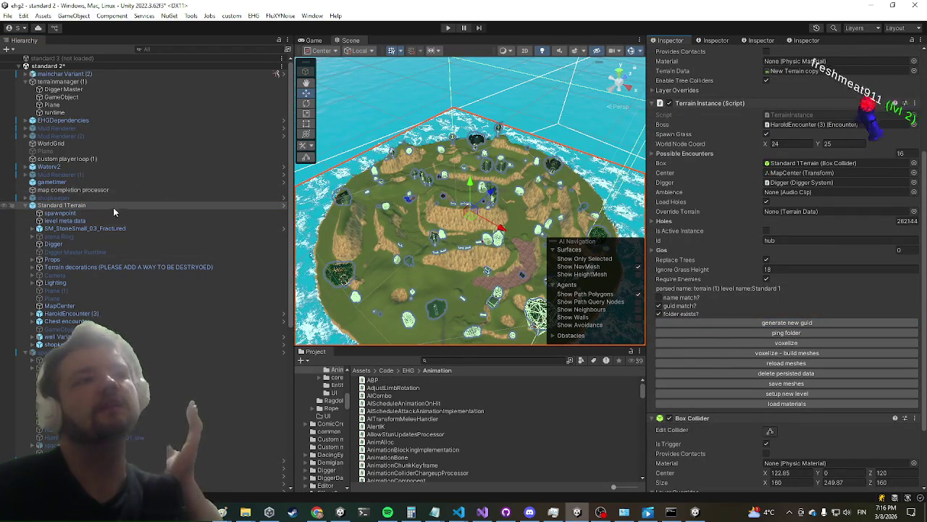
Select Digger, locate its Master object in the scene, then bring up GitHub Desktop
click(73, 242)
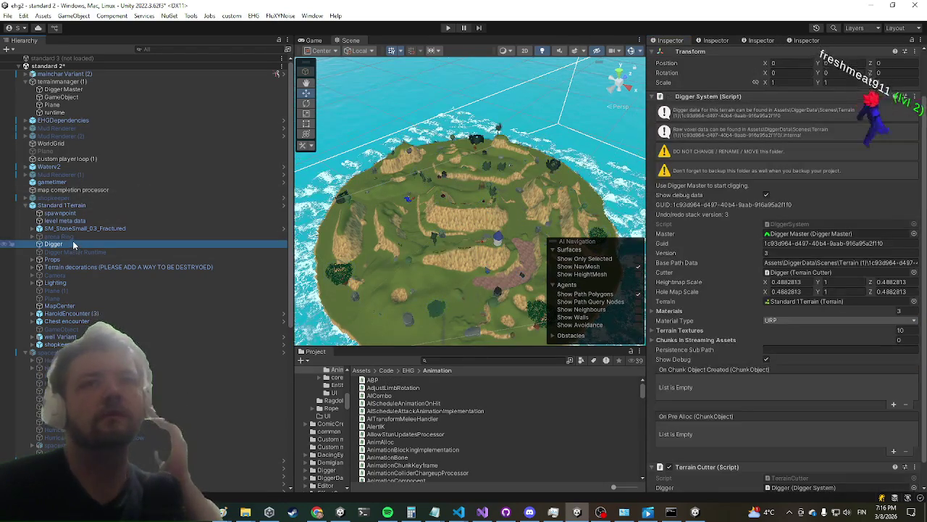
click(835, 239)
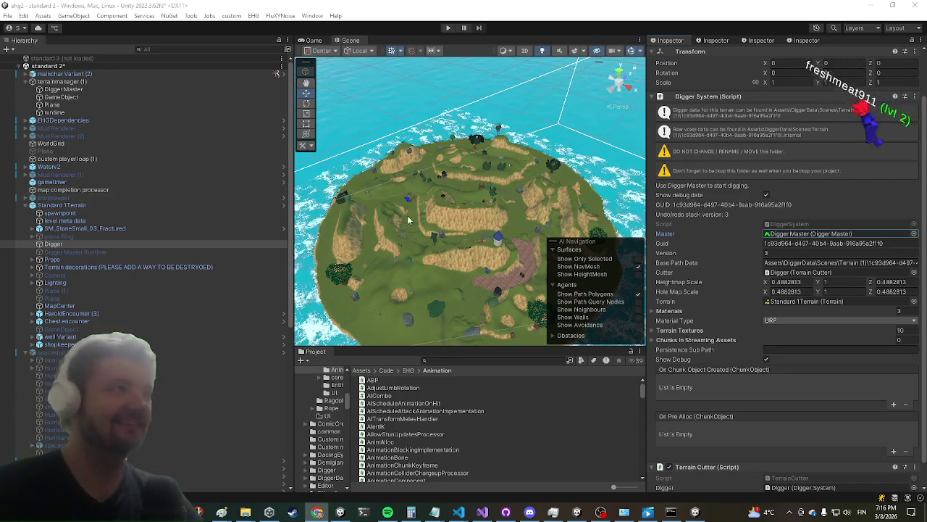
click(511, 514)
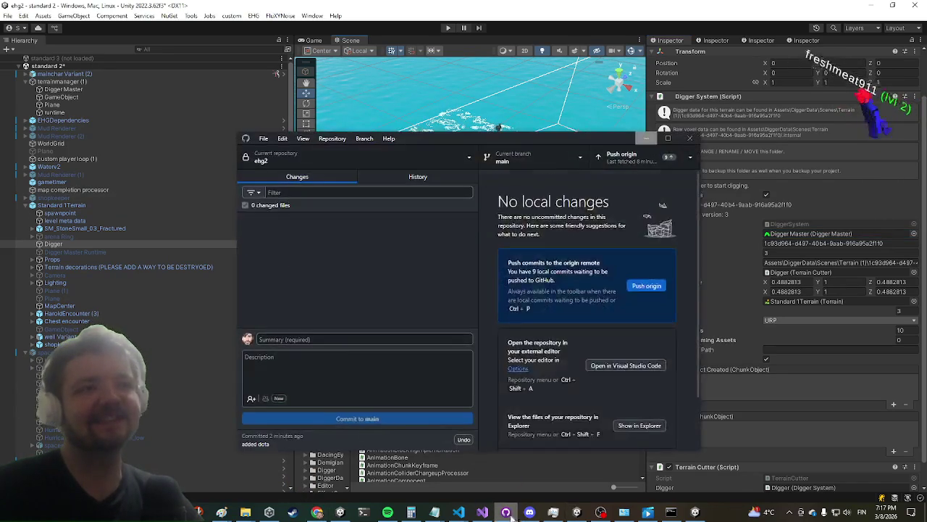
Commit the three Digger data files to main as "don't use this code, it doesn't work"
text(don't use this code, it doesn't work)
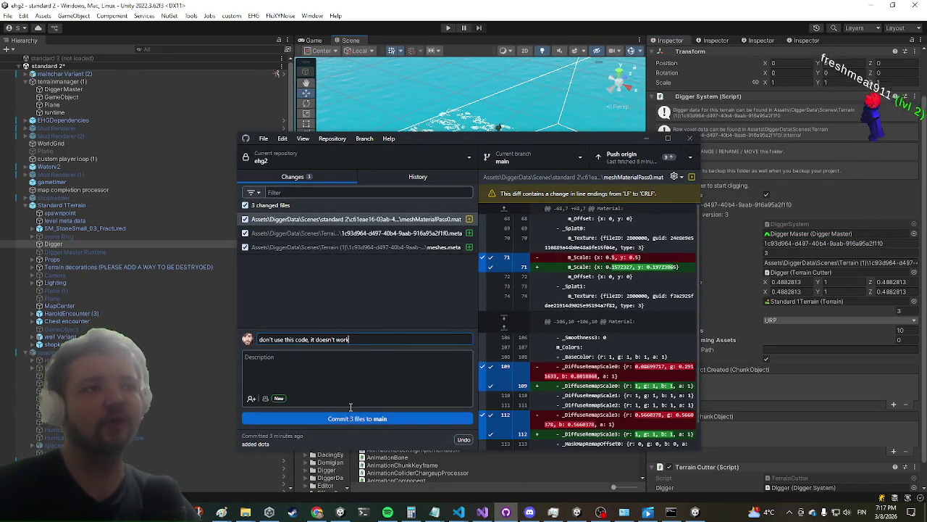
click(340, 420)
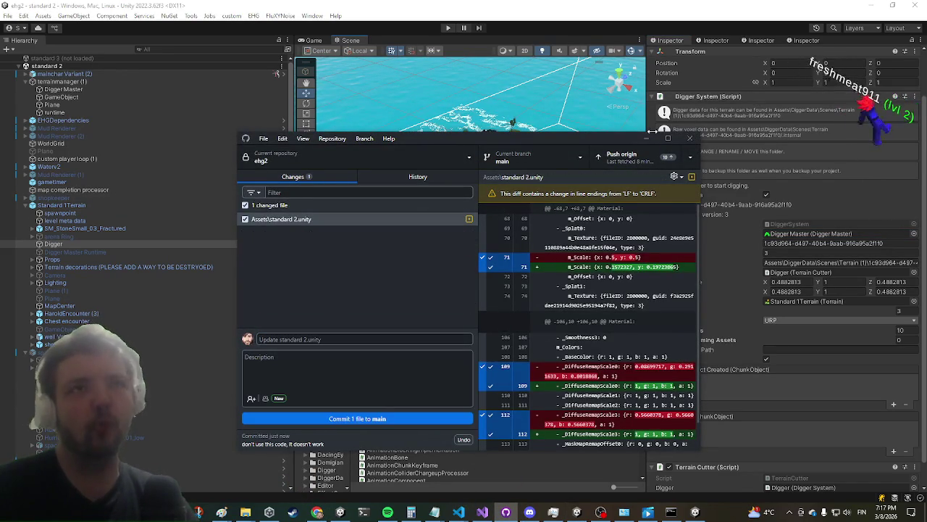
click(649, 138)
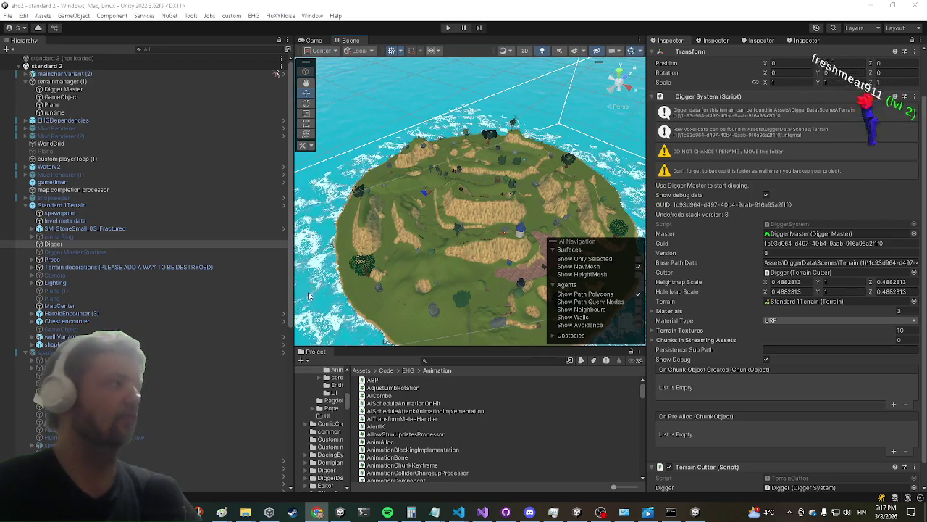
Select Standard 1Terrain and generate a new GUID from its Terrain Instance settings
scroll(823, 308, down, 1)
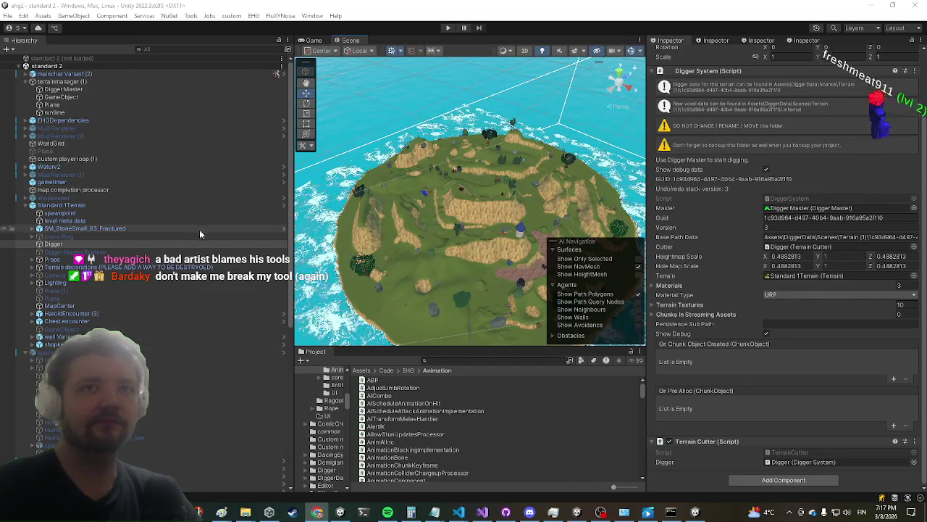
click(106, 207)
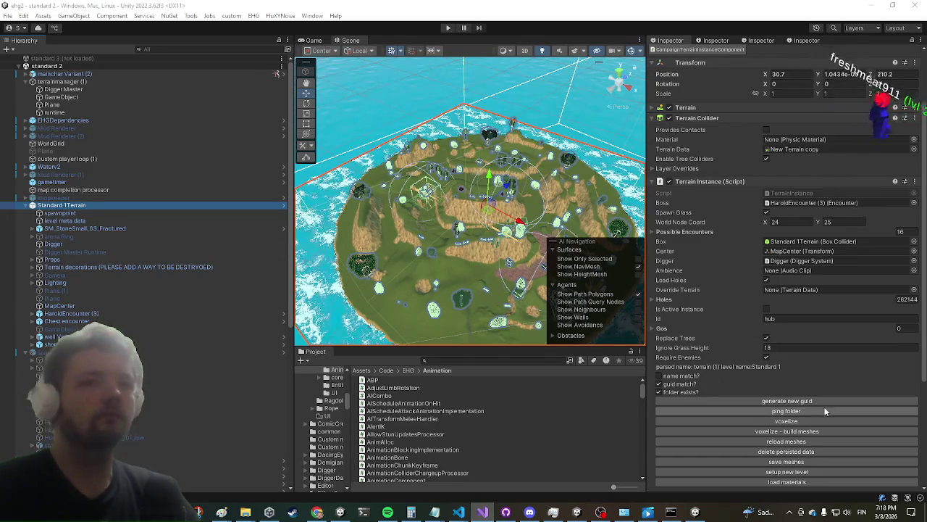
click(812, 403)
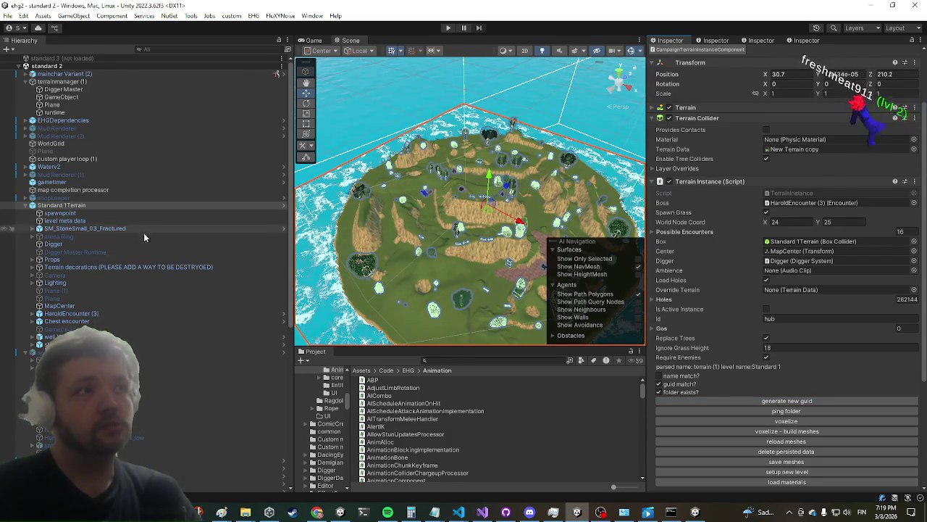
Select Digger and scroll its Inspector to check the updated GUID
click(124, 244)
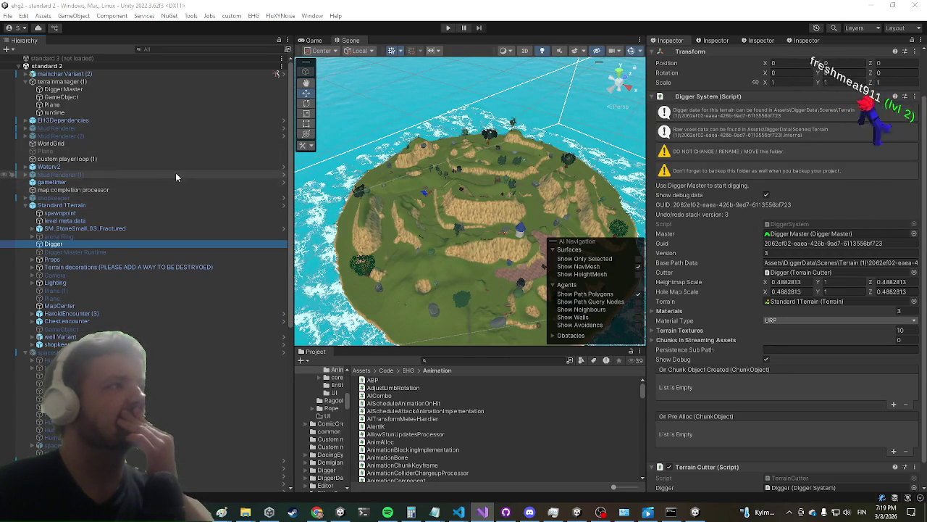
scroll(766, 362, down, 1)
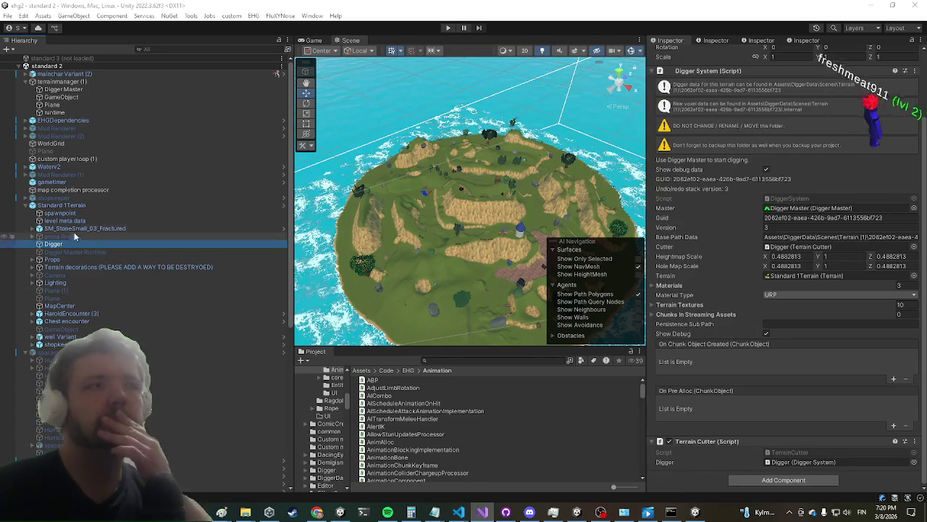
Regenerate Standard 1Terrain's GUID and confirm Digger shows 469929f9-b206-4551-9a87-8e2a7e6b266f
click(73, 206)
scroll(829, 336, down, 10)
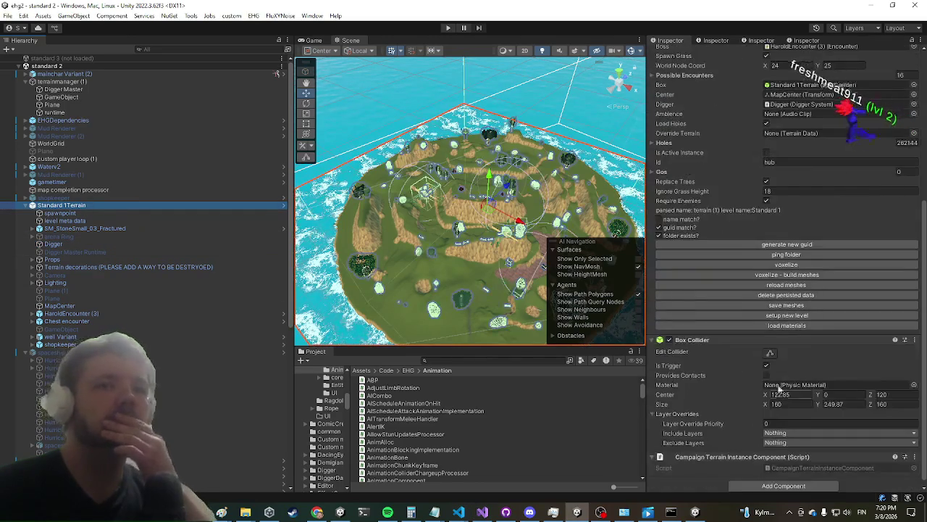
click(788, 246)
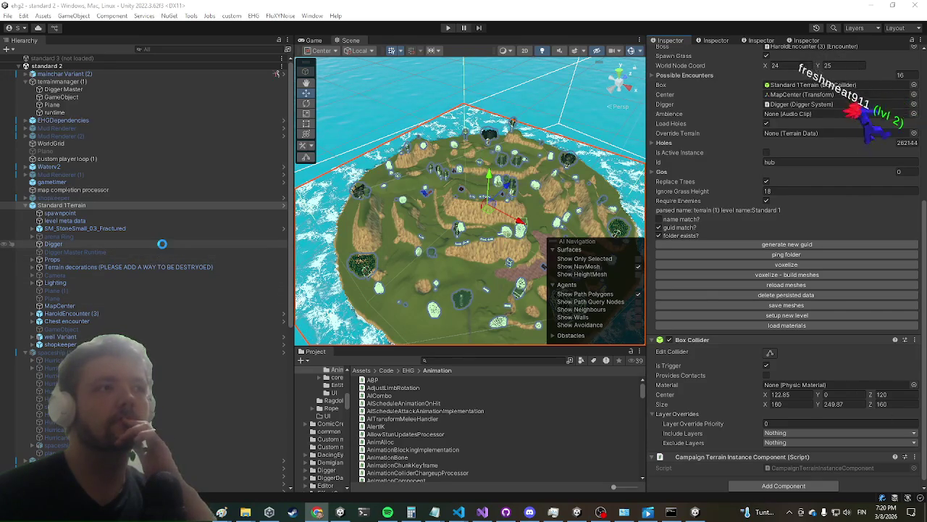
click(198, 249)
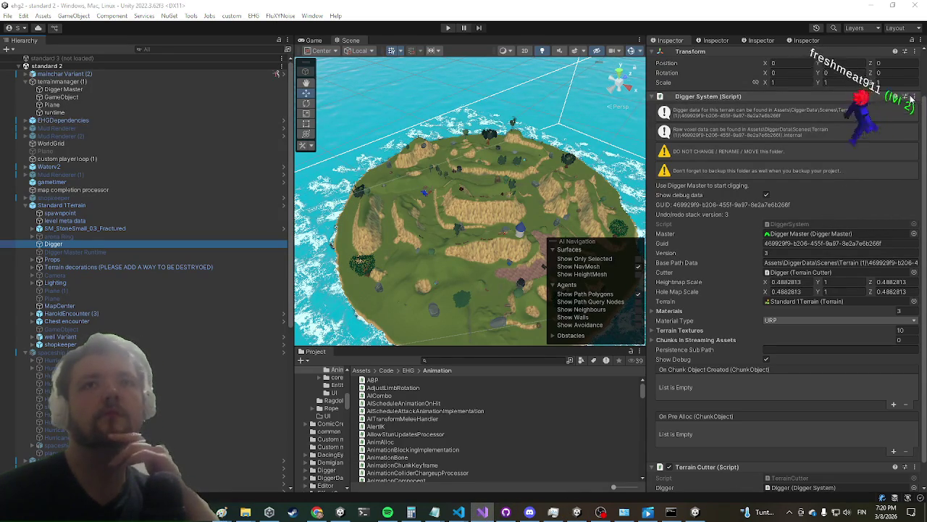
Switch the Inspector to Debug mode while viewing the Digger System component
right_click(884, 101)
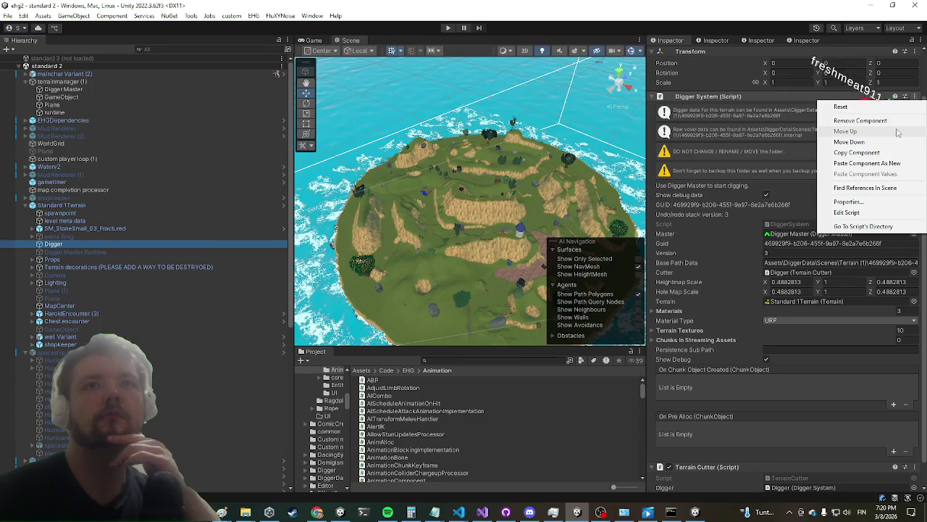
click(923, 40)
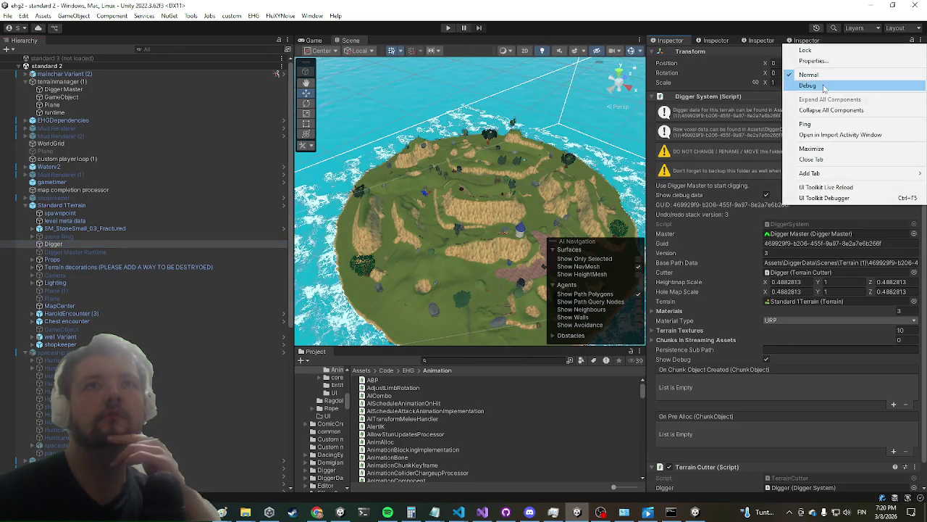
click(808, 86)
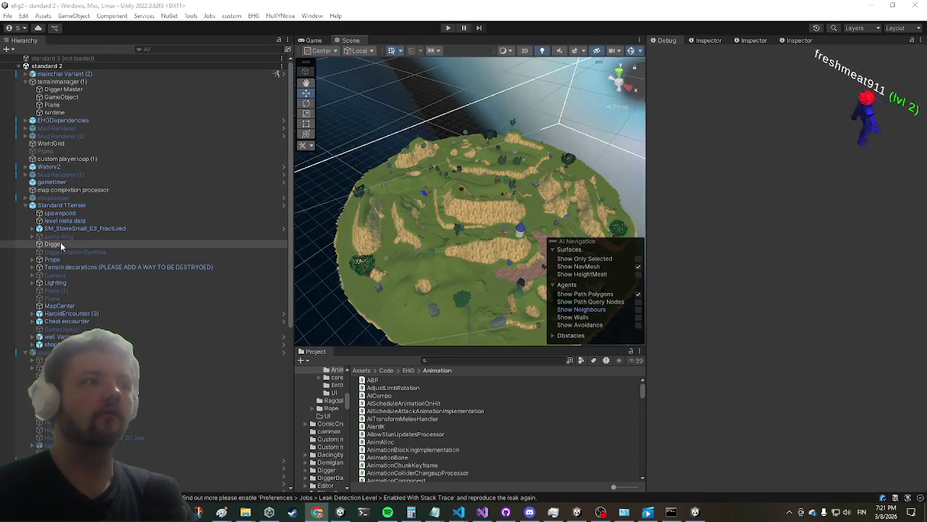
Select Standard 1Terrain, leaving Unity hung while rebuilding the Inspector
click(84, 206)
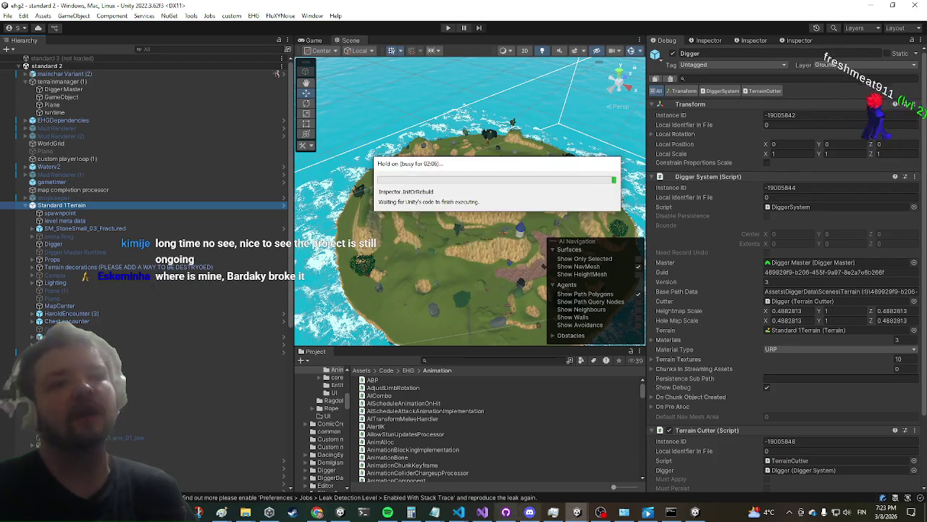
End the frozen Unity Editor task in Task Manager and reopen the ehg2 project
click(555, 512)
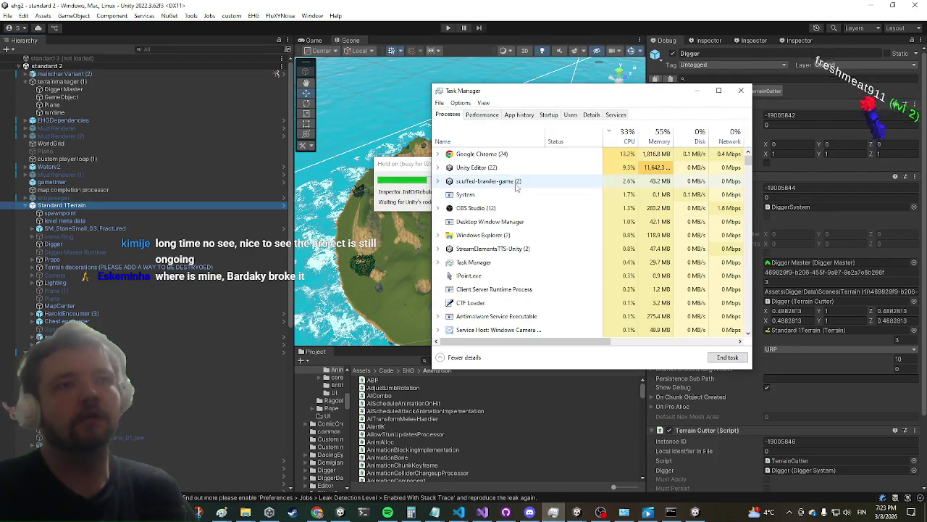
right_click(490, 171)
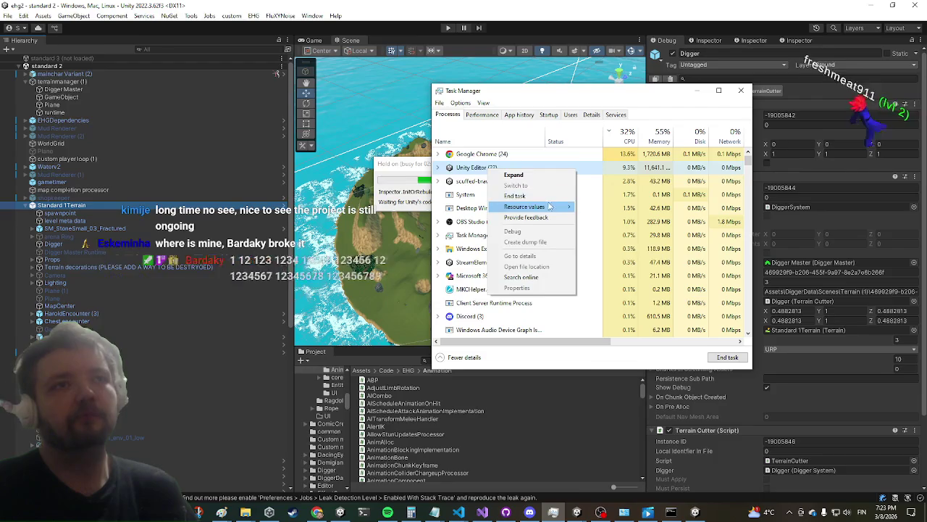
click(507, 190)
click(384, 242)
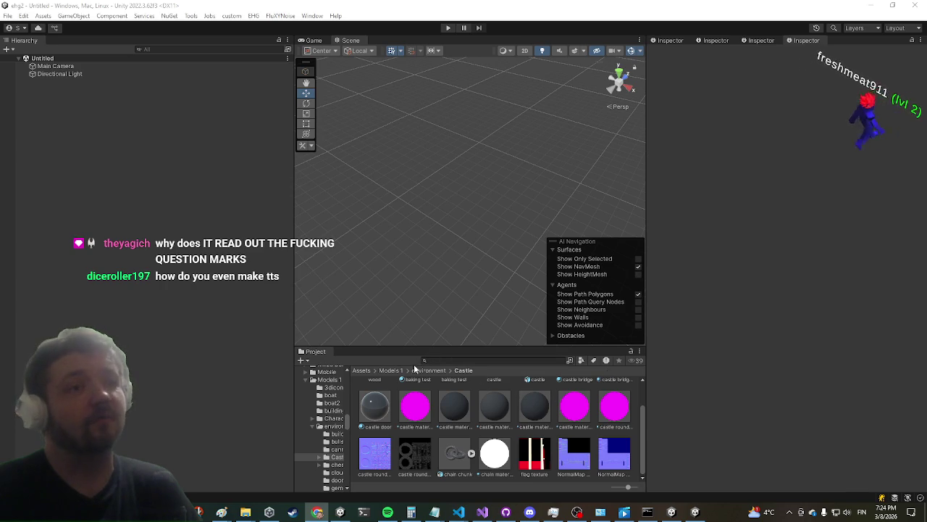
Dismiss the Cartoon FX popup, load the 'standard 1' scene, and remove the Untitled scene
click(363, 370)
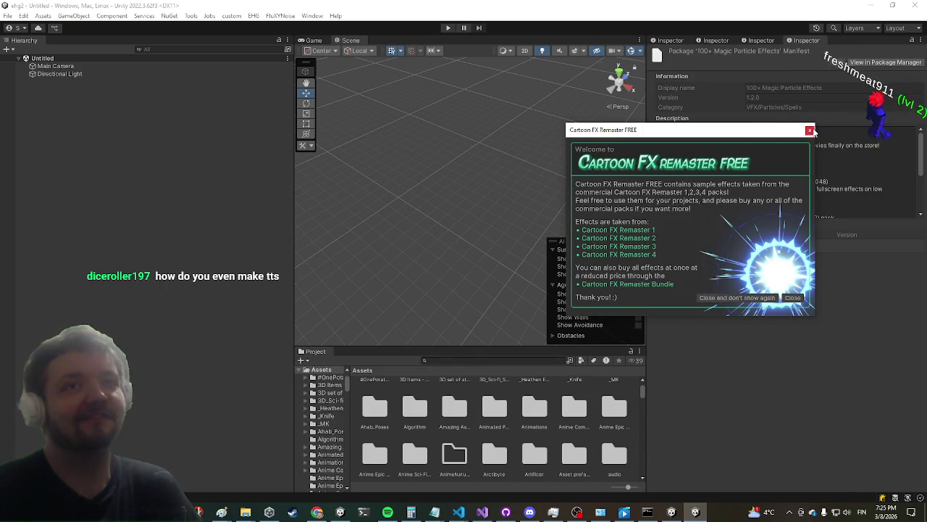
click(810, 130)
click(442, 360)
text(standard 1)
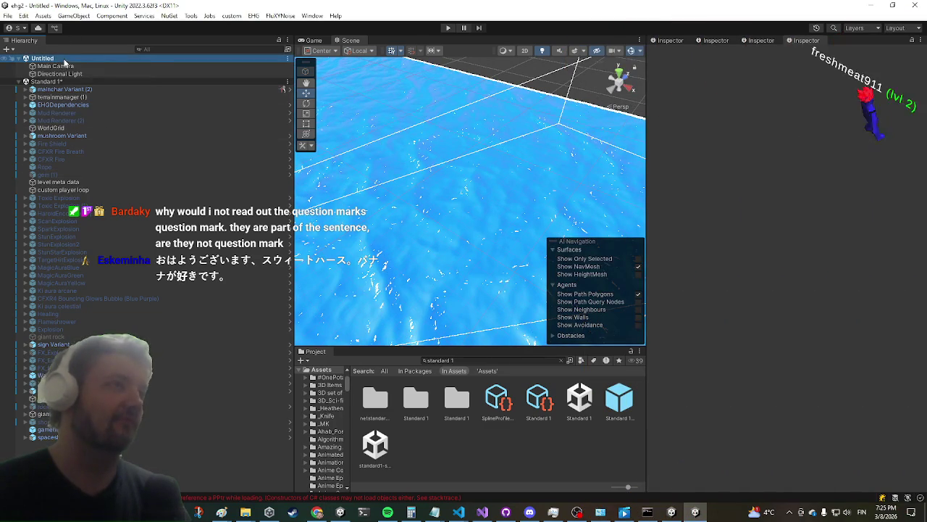
right_click(62, 58)
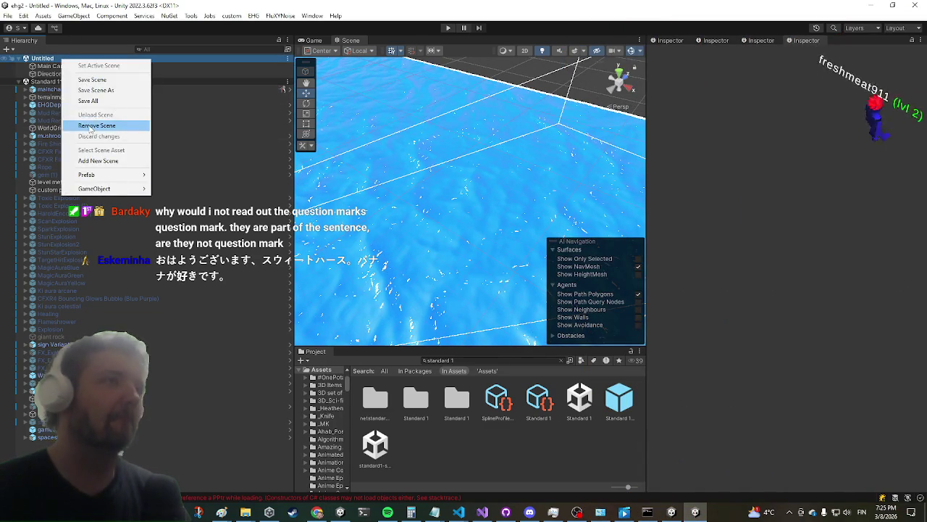
click(87, 125)
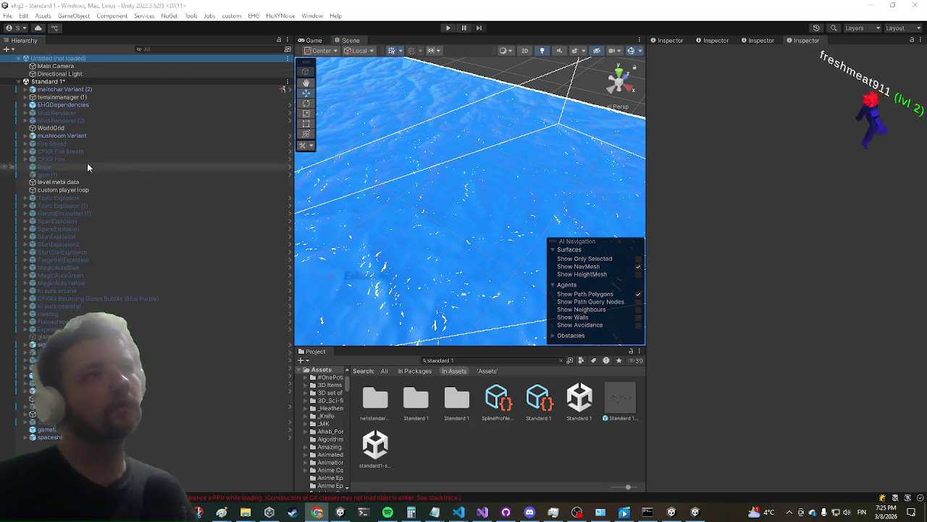
scroll(76, 181, down, 1)
click(95, 136)
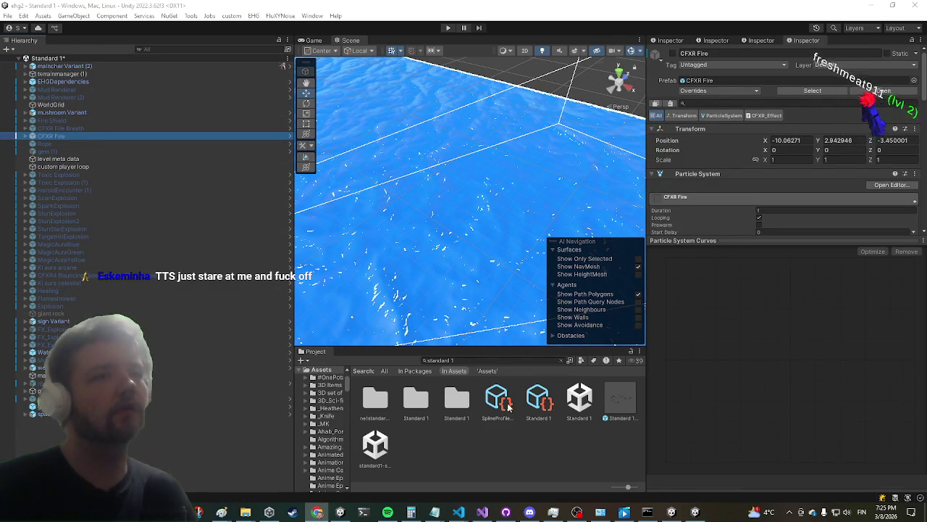
click(493, 360)
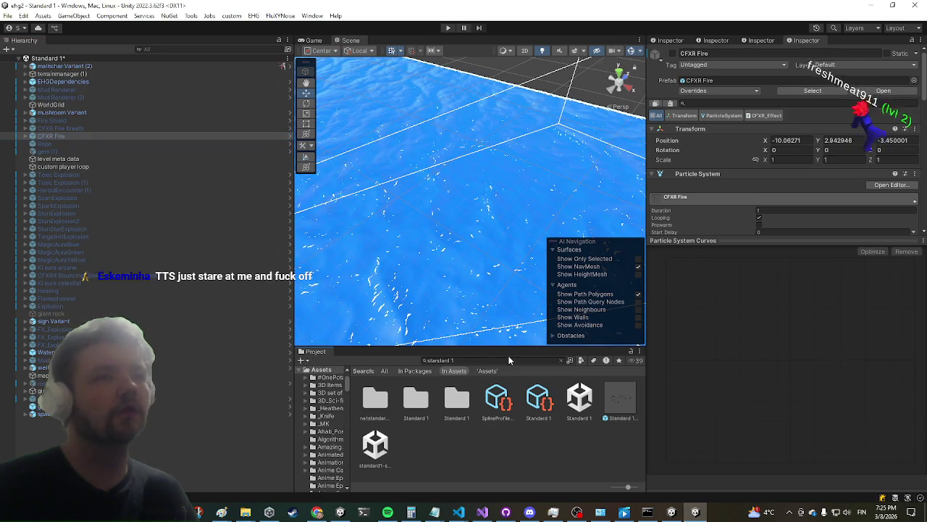
text(standard1)
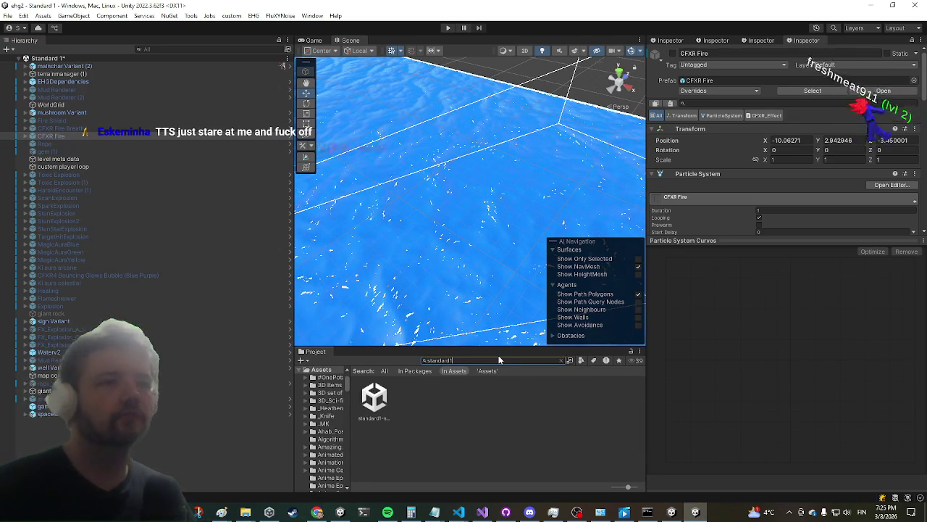
key(BackSpace)
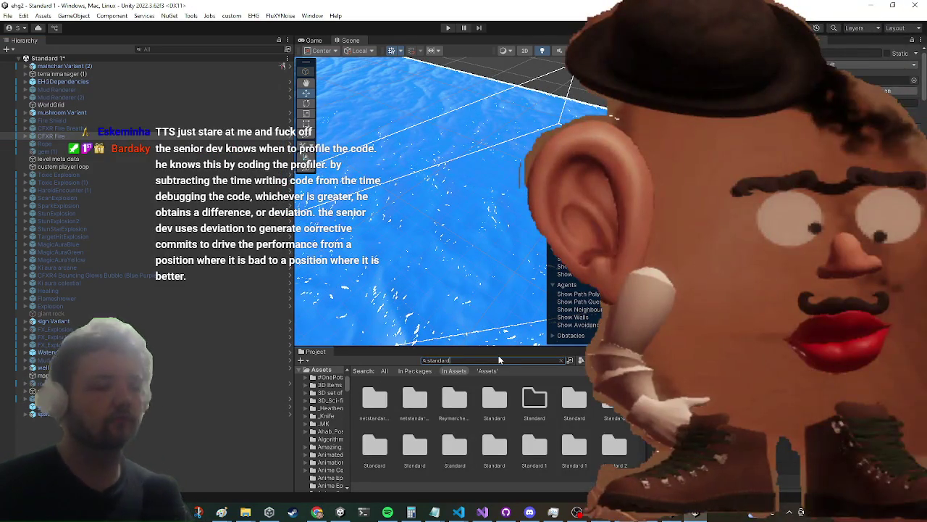
text( 1)
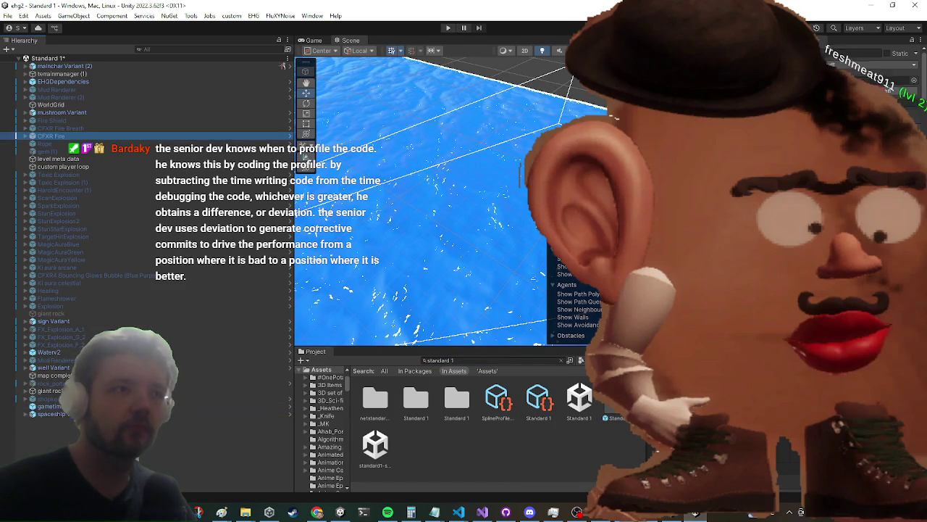
drag(579, 397, 51, 421)
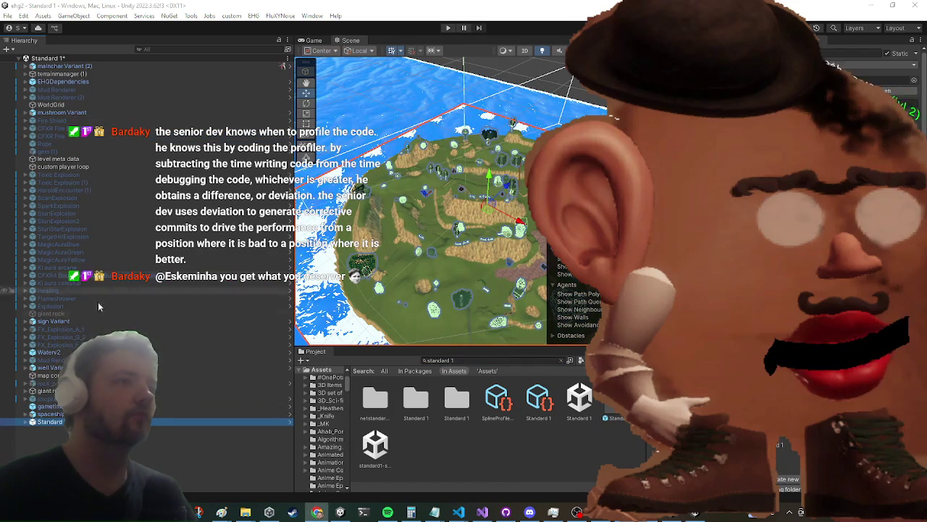
Expand the new Standard object and inspect its terrain's Digger object
click(25, 423)
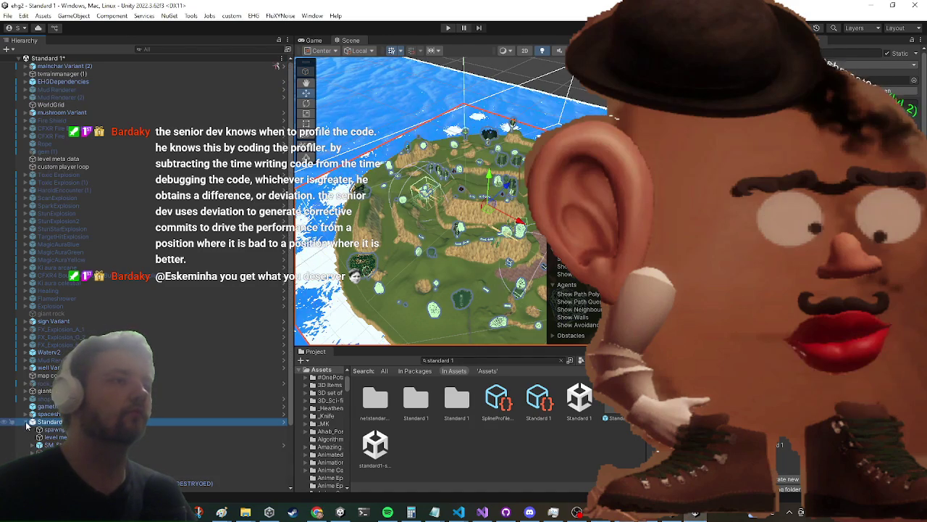
scroll(179, 272, down, 3)
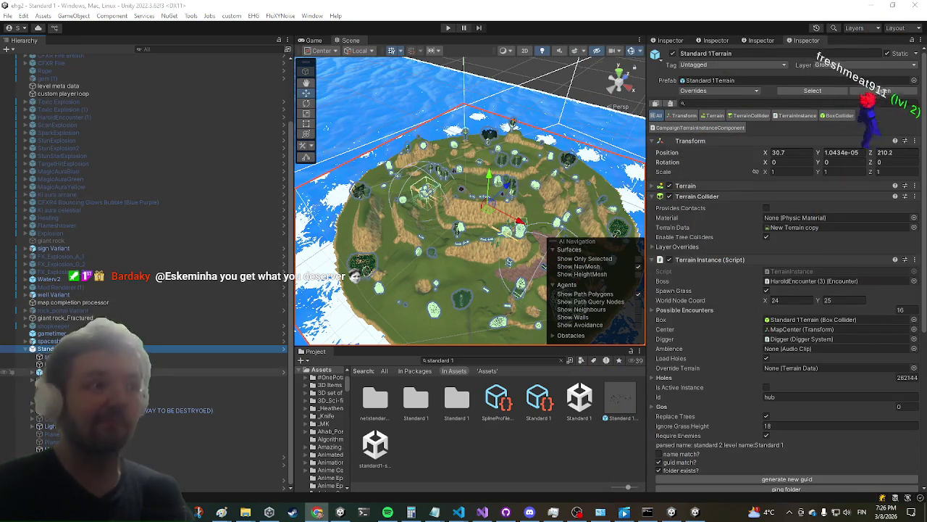
click(101, 387)
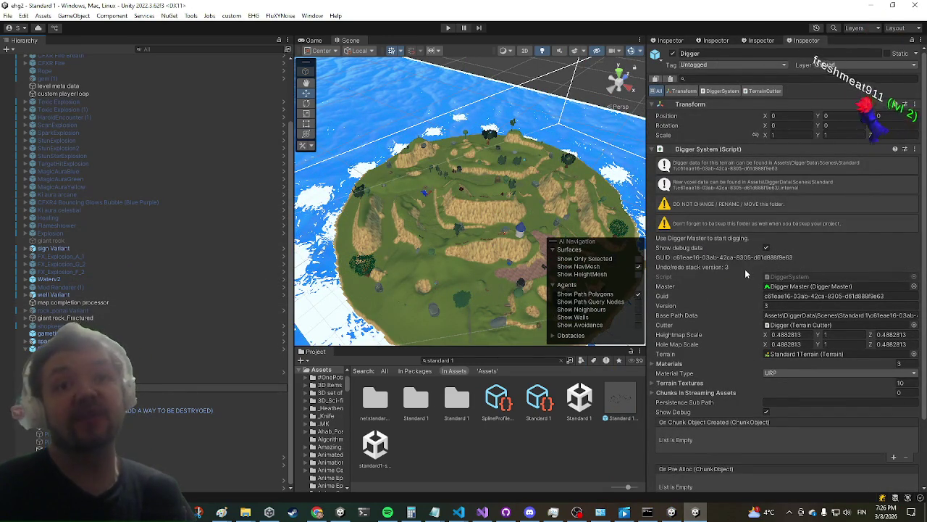
Give Standard 1Terrain new GUID dee332bf-2312-4ebc-9c28-e22a76fdd7f1 and check Digger's terrain data
click(136, 350)
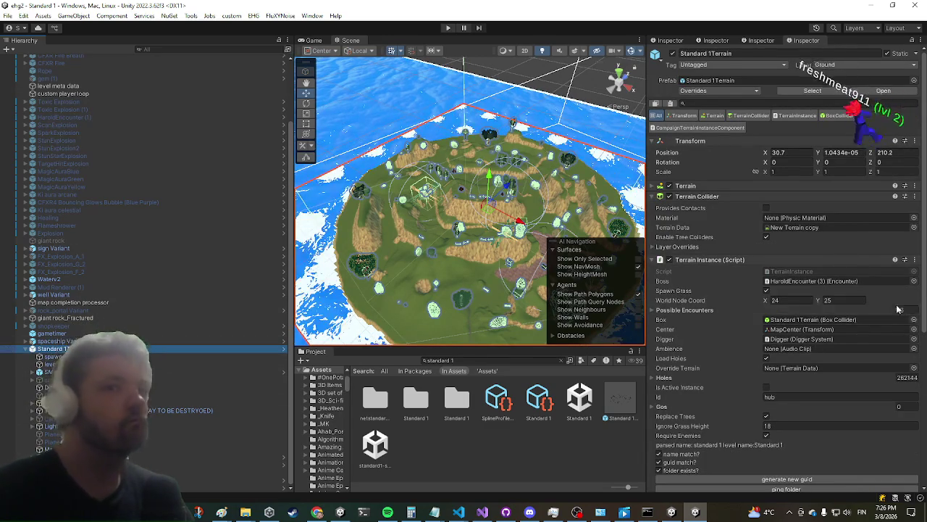
scroll(773, 290, down, 3)
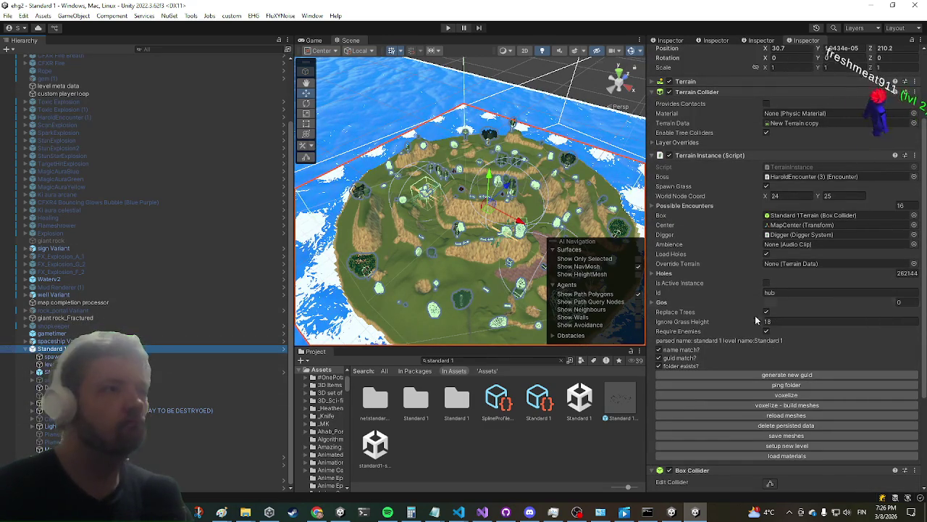
click(783, 376)
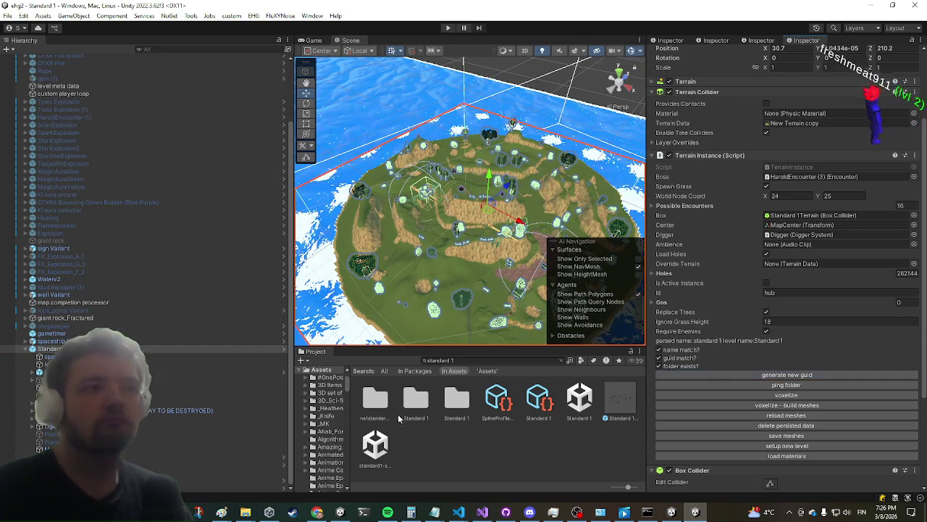
click(58, 387)
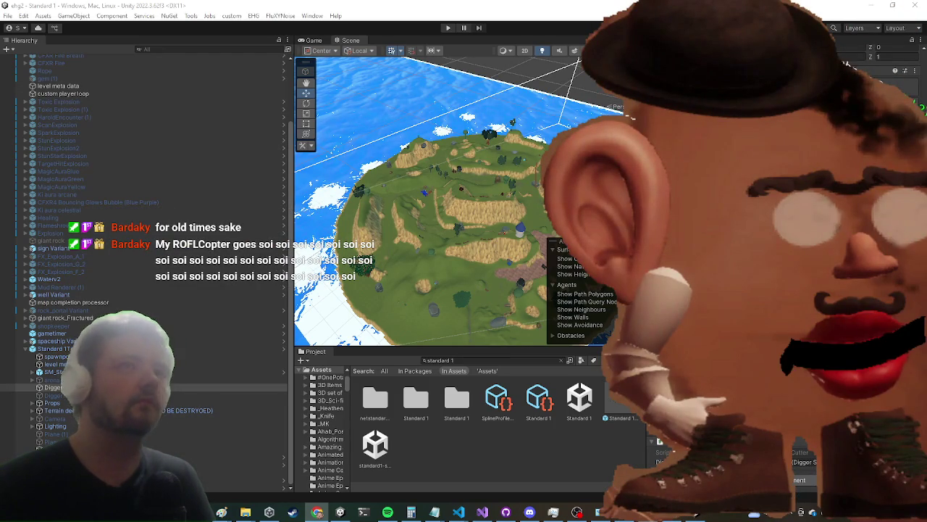
Clear the Project search filter and select the Standard 1Terrain object
click(560, 360)
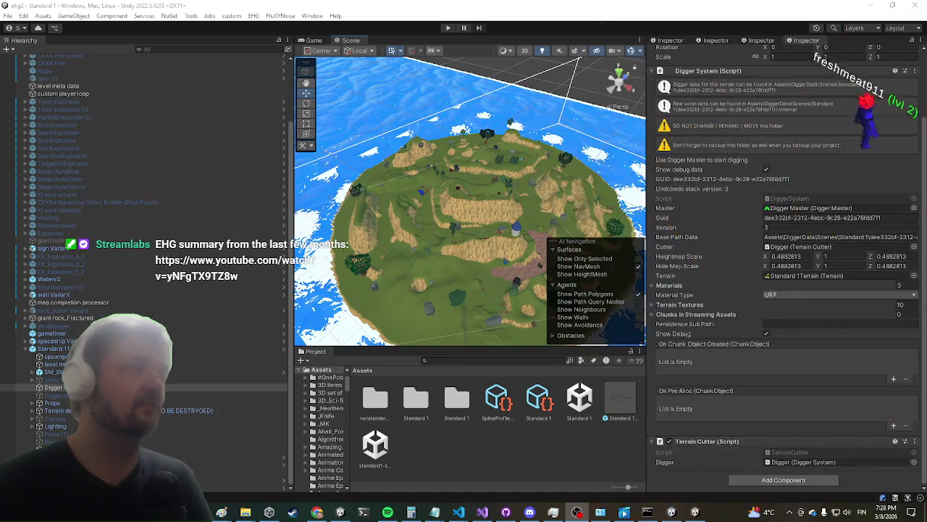
click(50, 348)
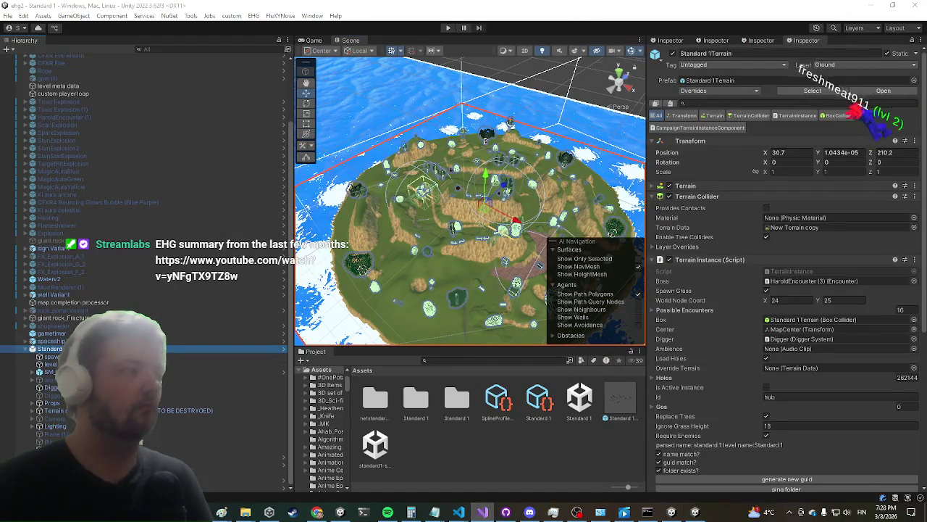
Generate a new GUID for the Standard 1Terrain's Terrain Instance data
scroll(775, 379, down, 3)
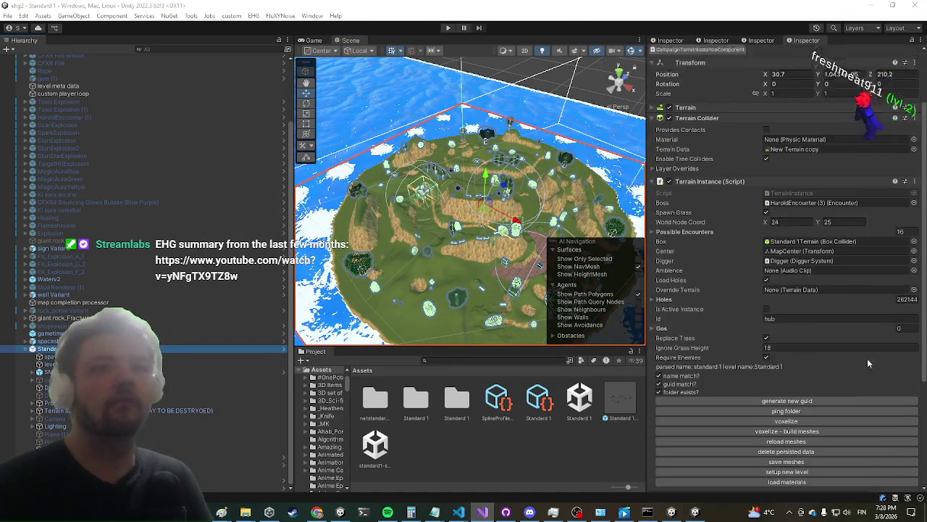
click(775, 375)
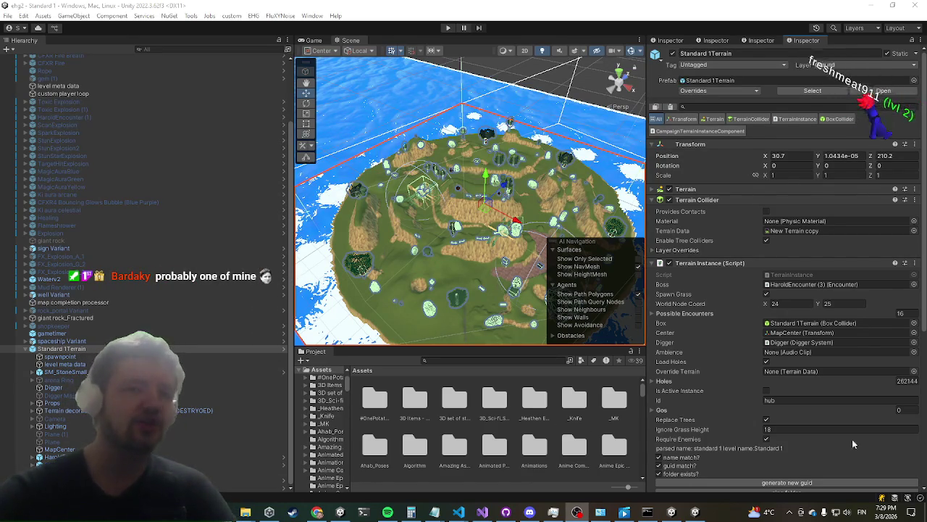
Regenerate the terrain GUID twice more and check the Digger's updated data GUID
scroll(746, 420, down, 4)
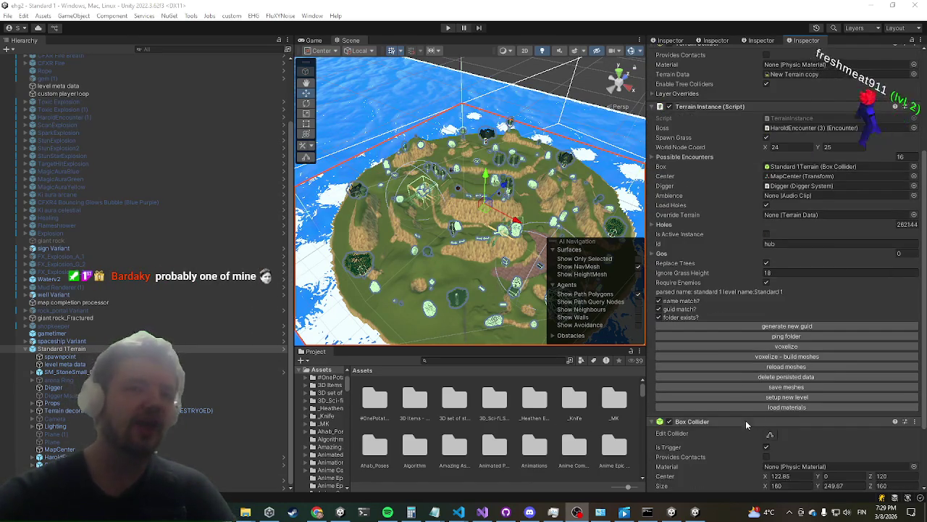
click(736, 326)
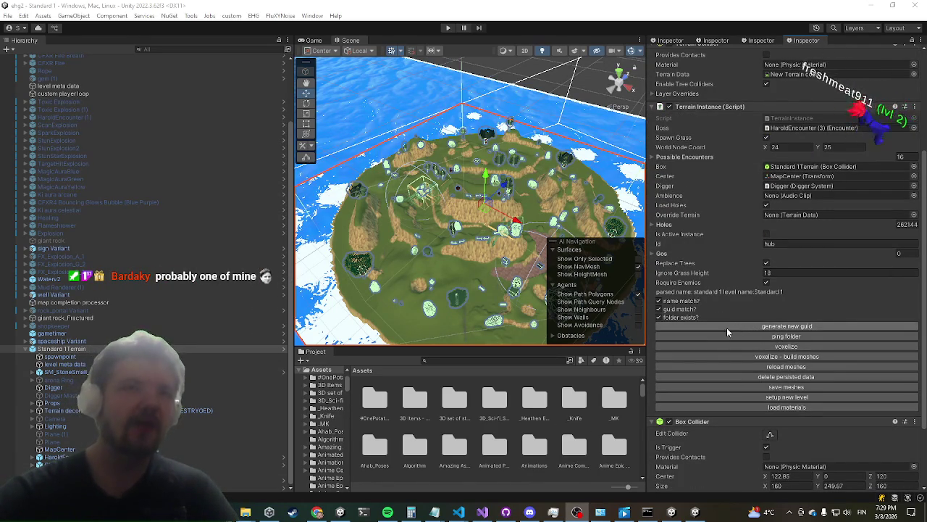
click(710, 326)
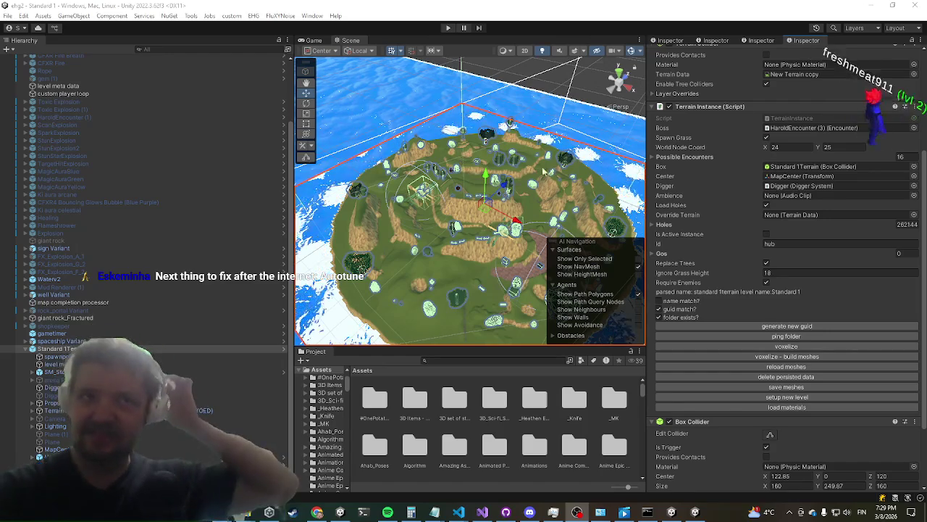
scroll(756, 229, down, 3)
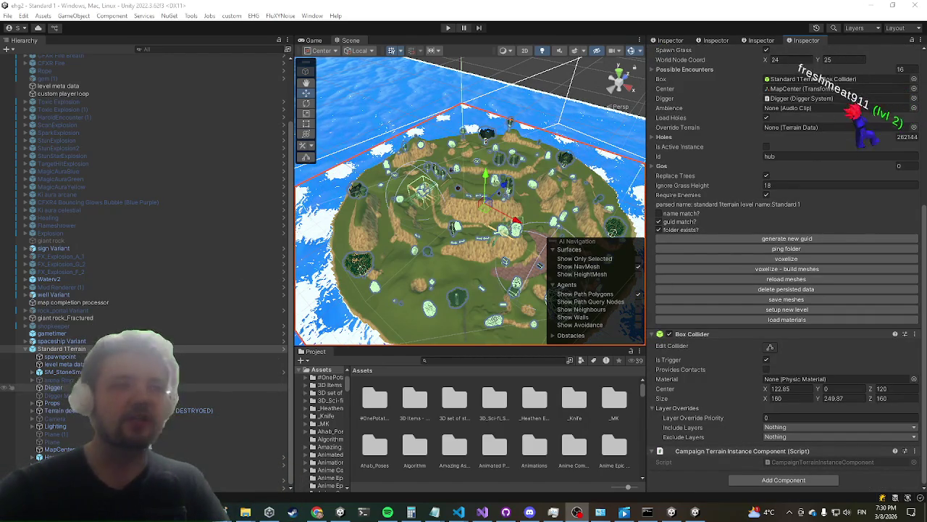
click(54, 387)
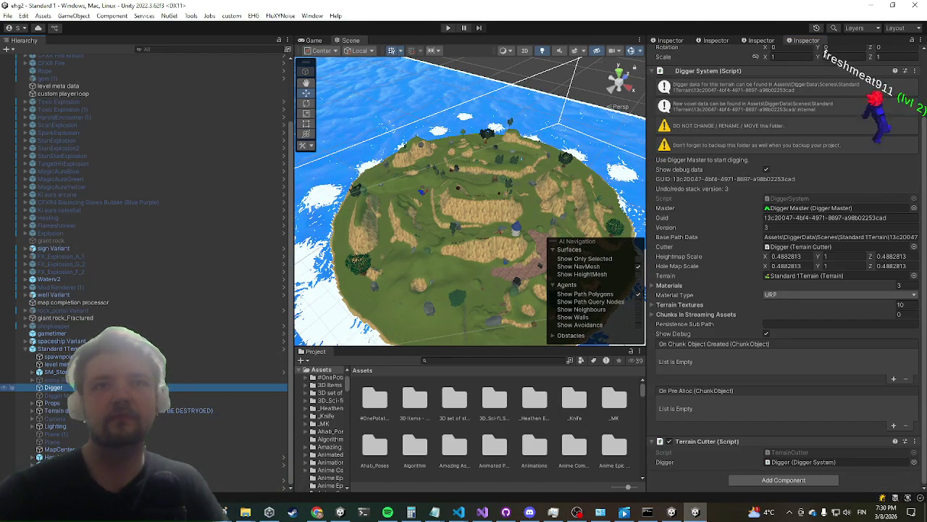
Save the Standard 1 scene, inspect terrainmanager (1), and review GitHub Desktop's 17 pending changes
scroll(114, 276, up, 4)
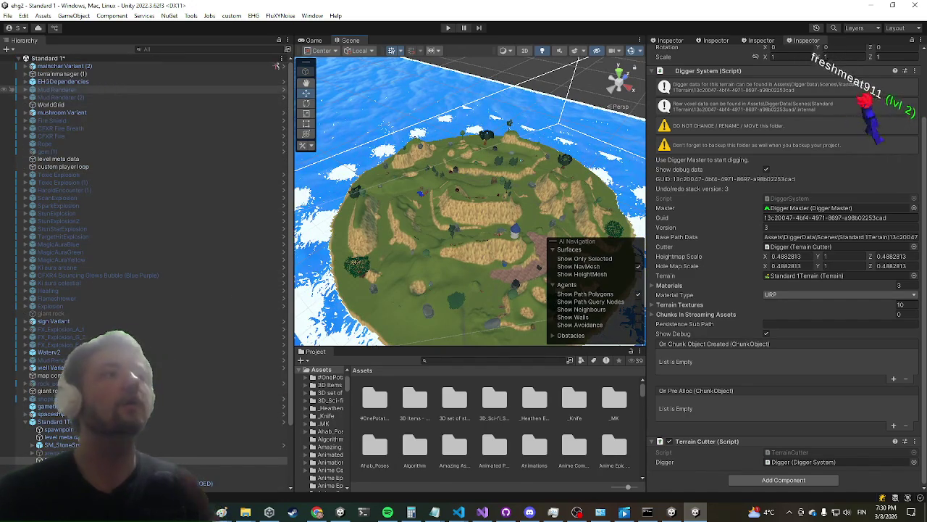
key(ctrl+s)
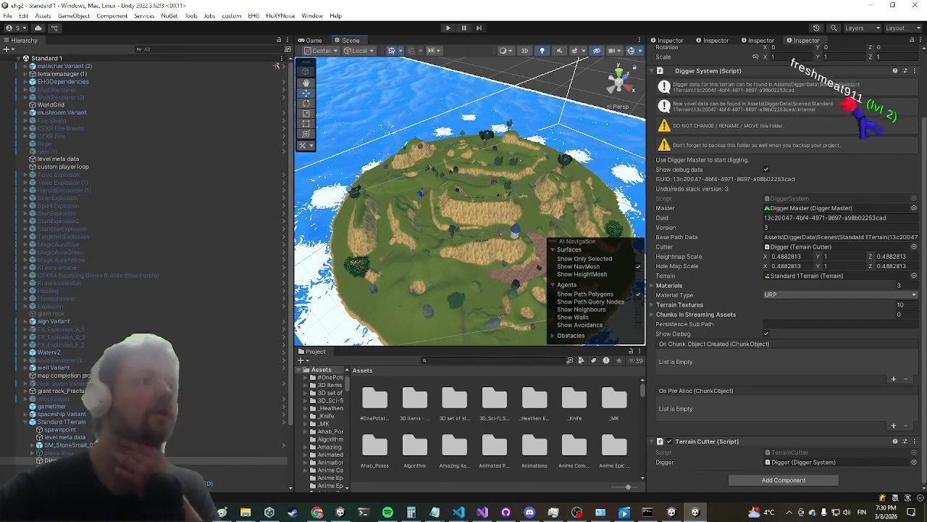
click(96, 74)
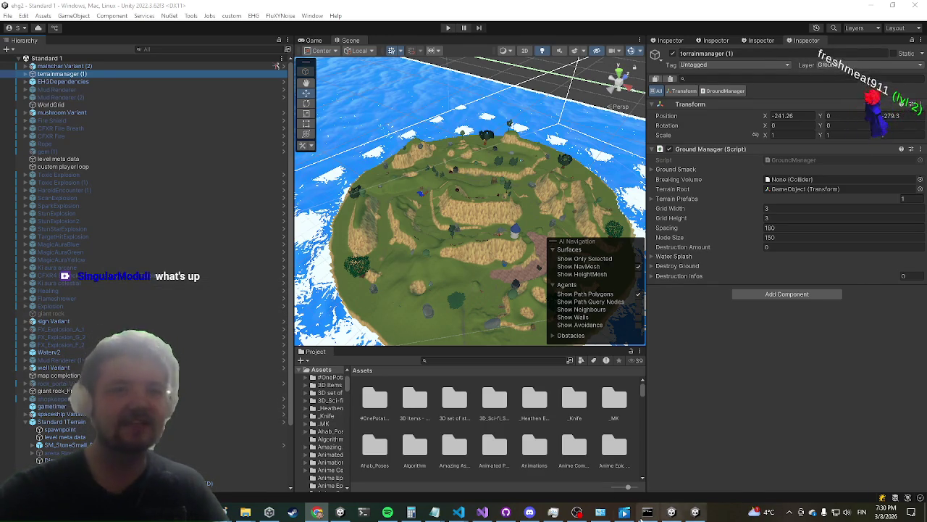
click(506, 512)
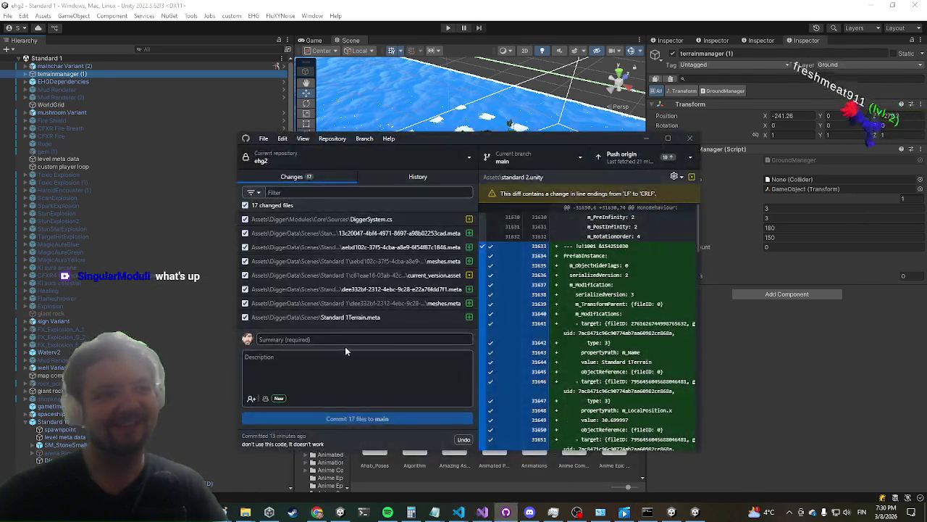
Commit all 17 changed files to main with a pasted summary, then return to Unity
click(353, 340)
key(ctrl+v)
click(388, 418)
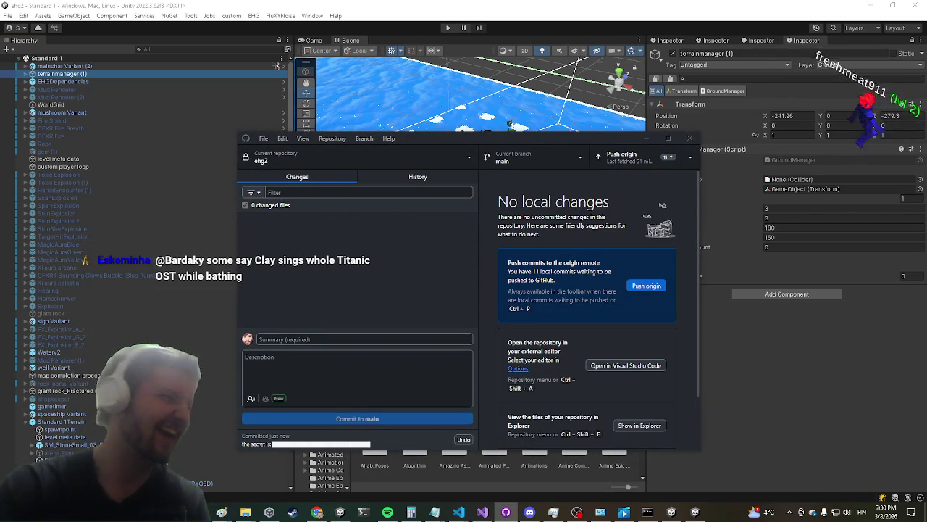
key(alt+Tab)
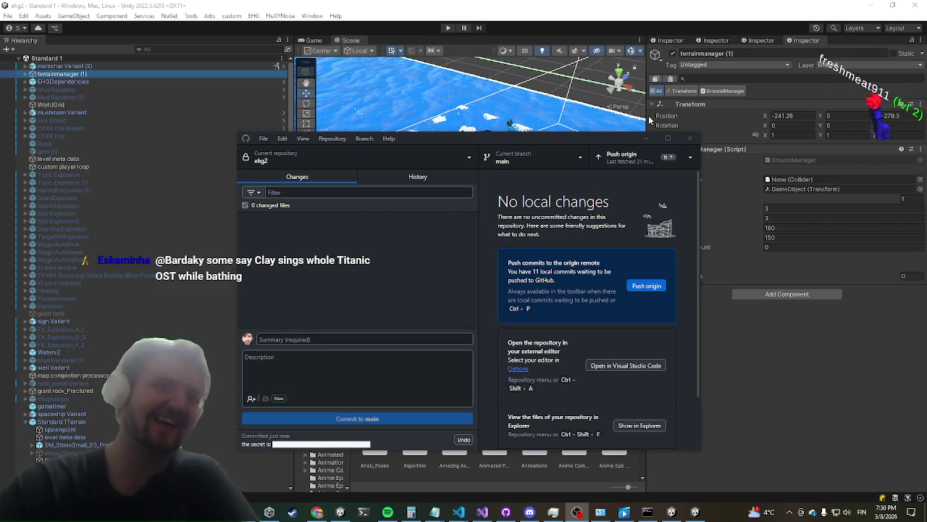
click(647, 138)
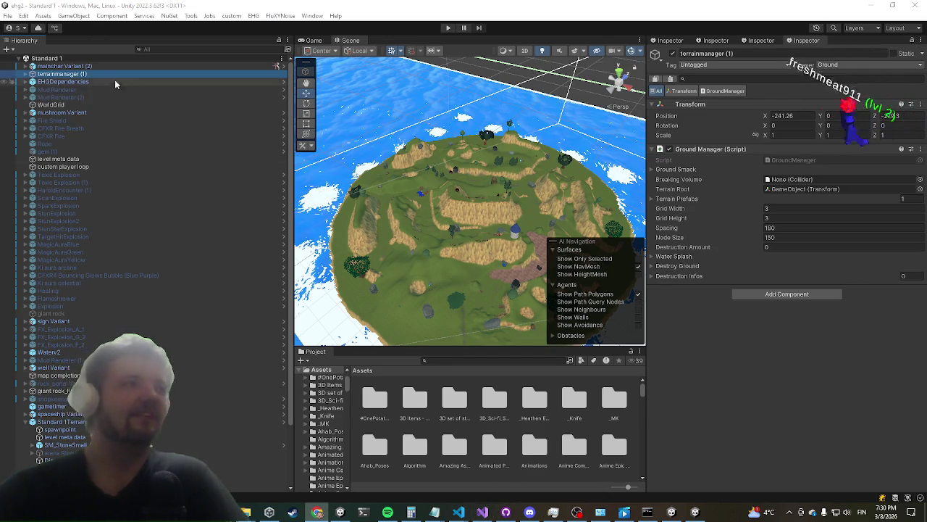
Select Digger Master under terrainmanager (1) and acknowledge both New Digger version notices
click(61, 422)
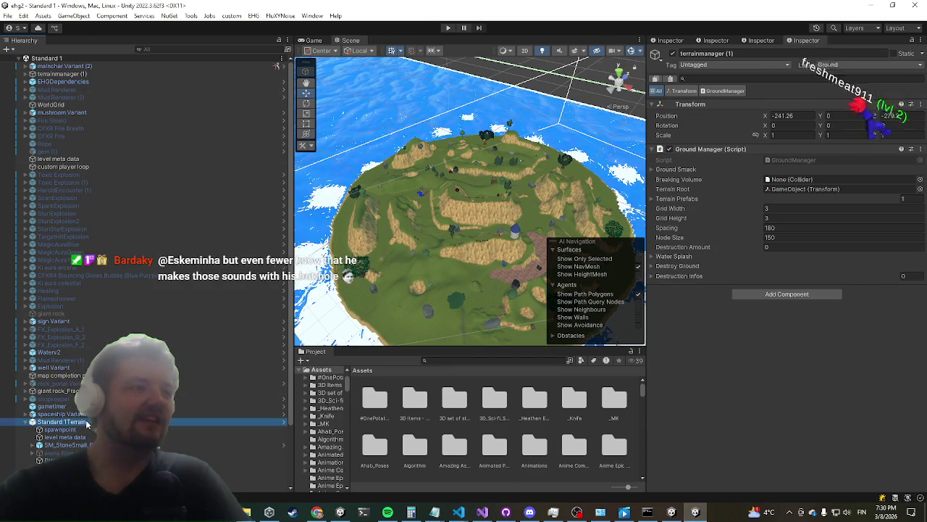
scroll(782, 290, down, 5)
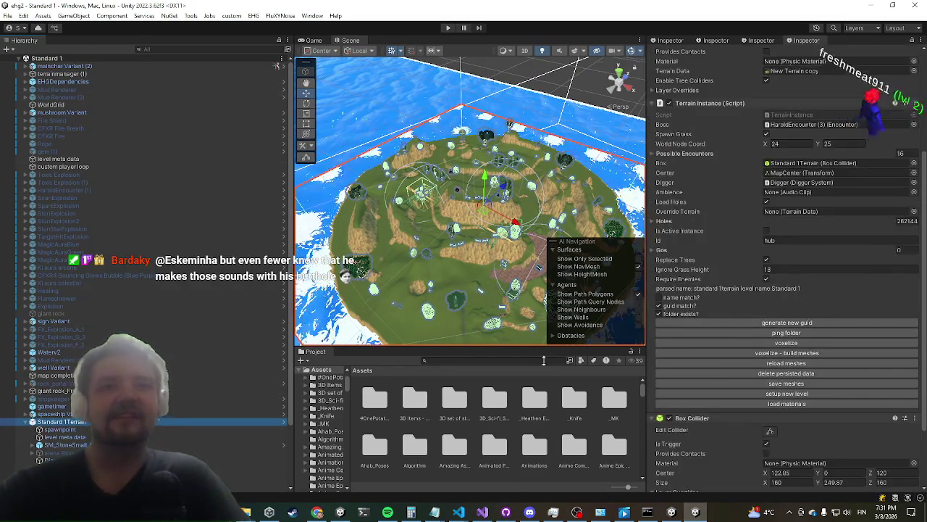
click(27, 74)
click(59, 81)
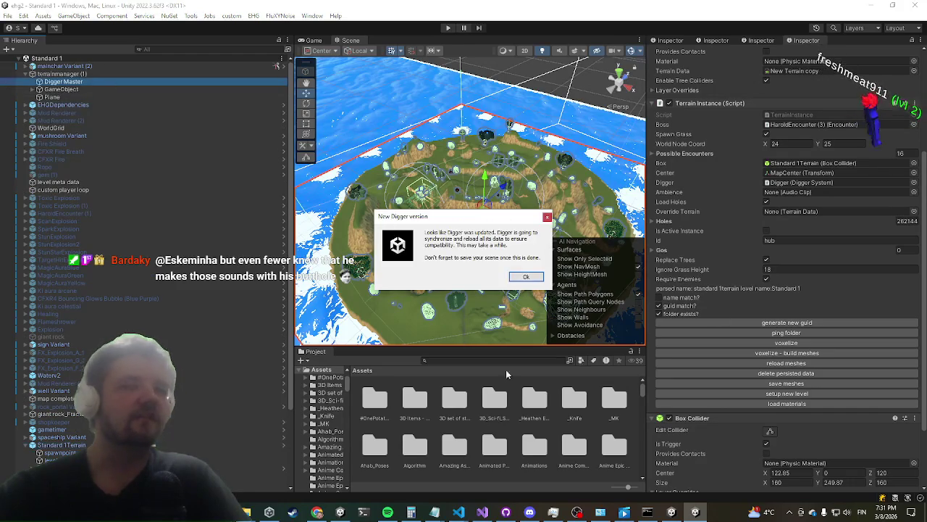
click(520, 278)
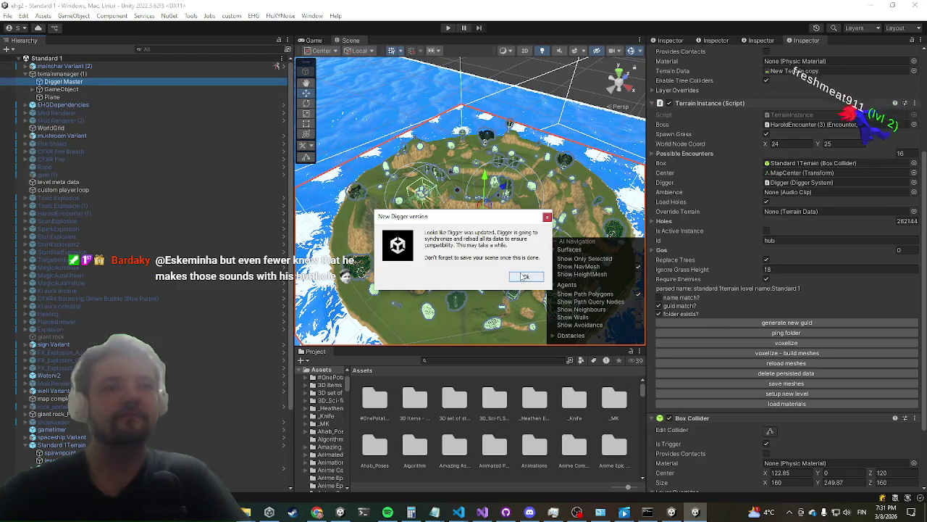
click(520, 278)
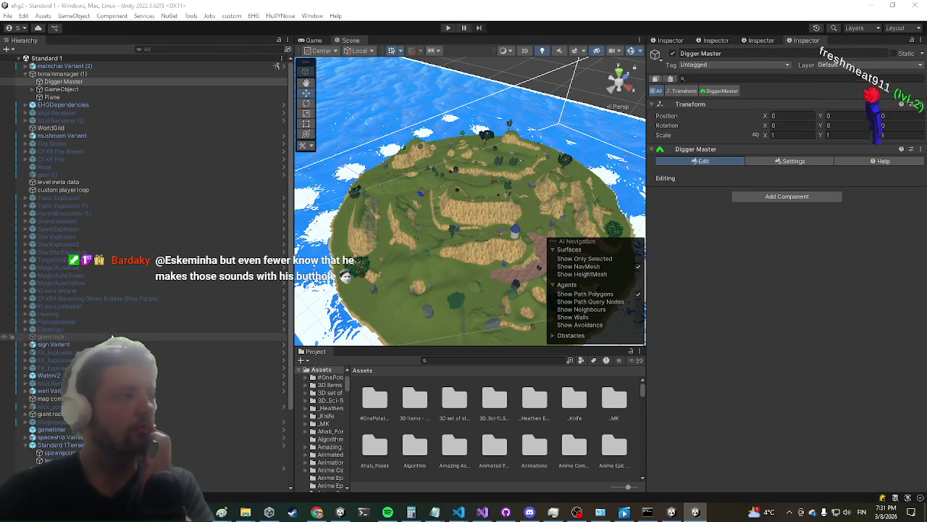
Run Sync with terrain(s) & Refresh from Digger Master's Settings Utils section
click(792, 161)
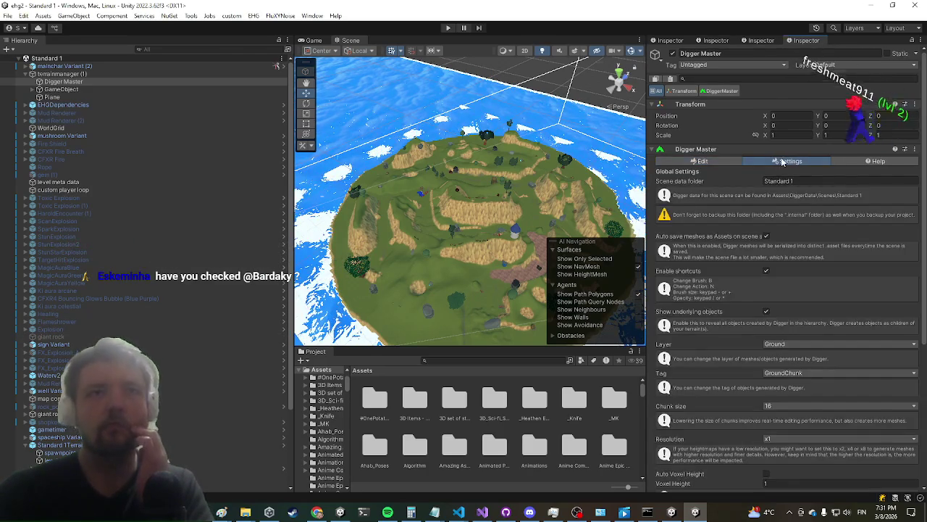
scroll(730, 248, down, 5)
scroll(730, 249, down, 3)
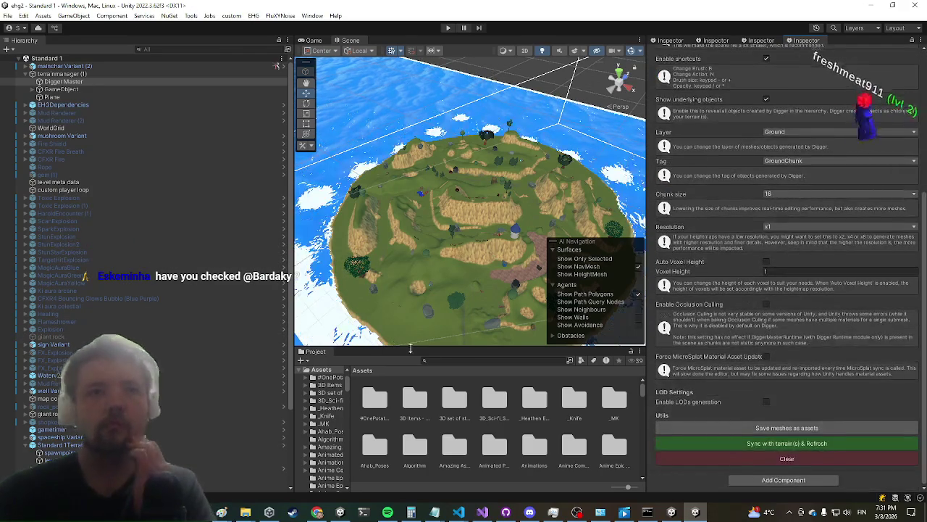
click(743, 443)
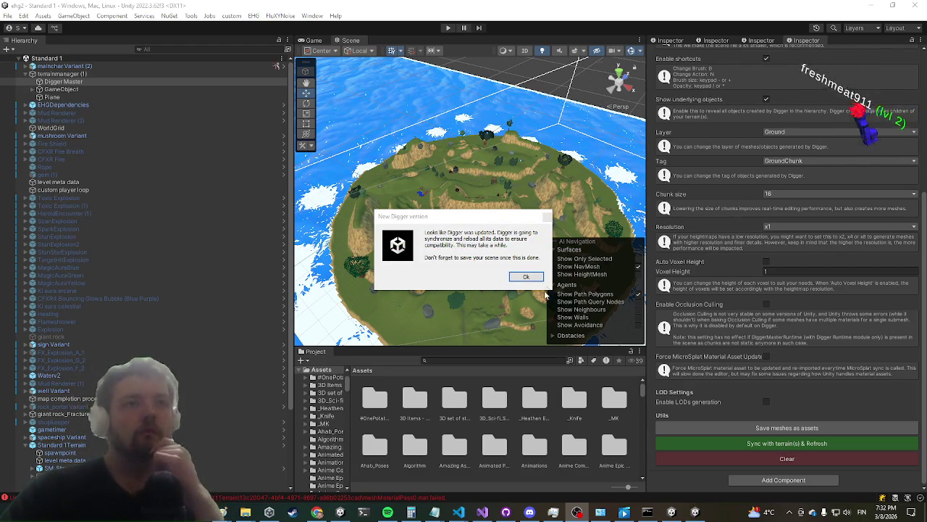
Acknowledge all three New Digger version notices
click(525, 277)
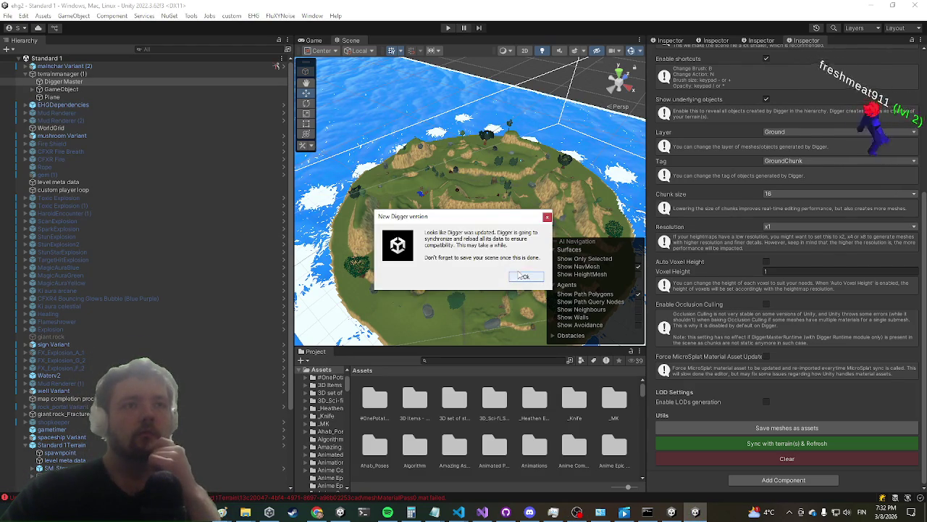
click(523, 276)
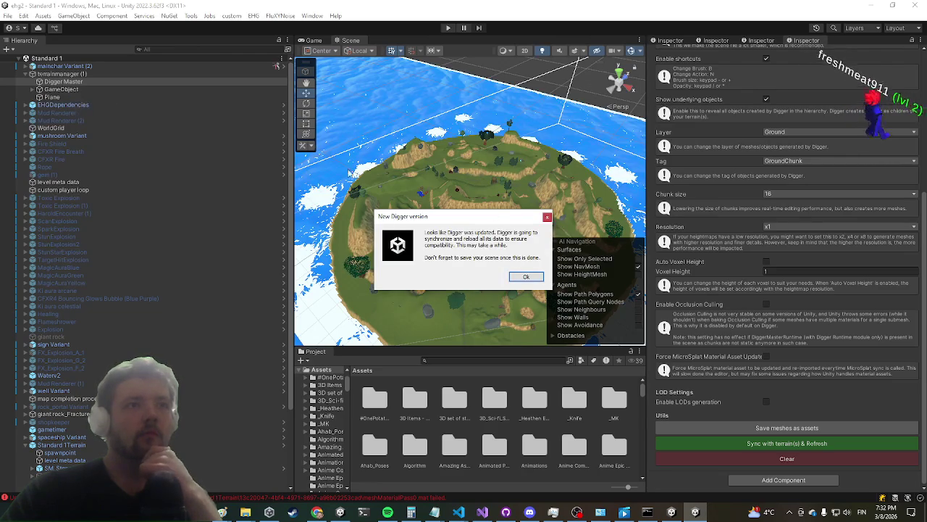
click(524, 278)
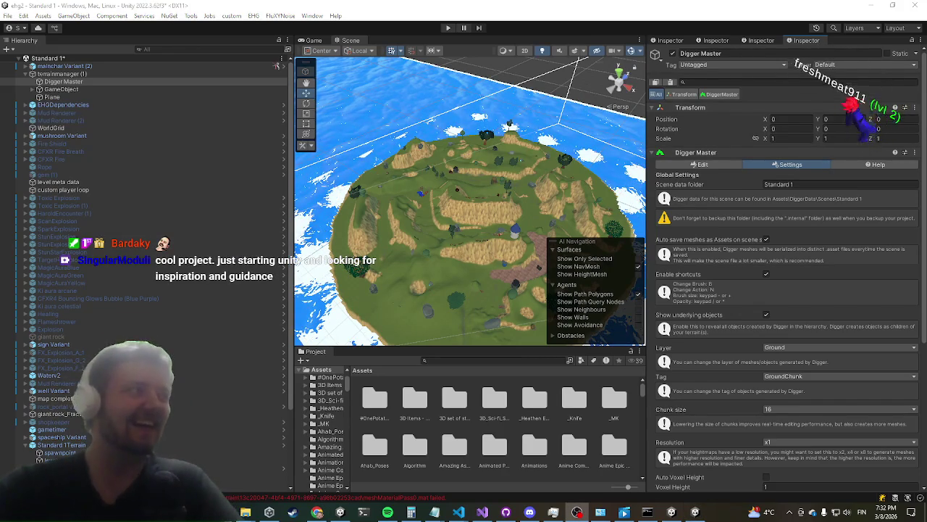
Reopen Digger Master's Settings and run Sync with terrain(s) & Refresh again
click(692, 153)
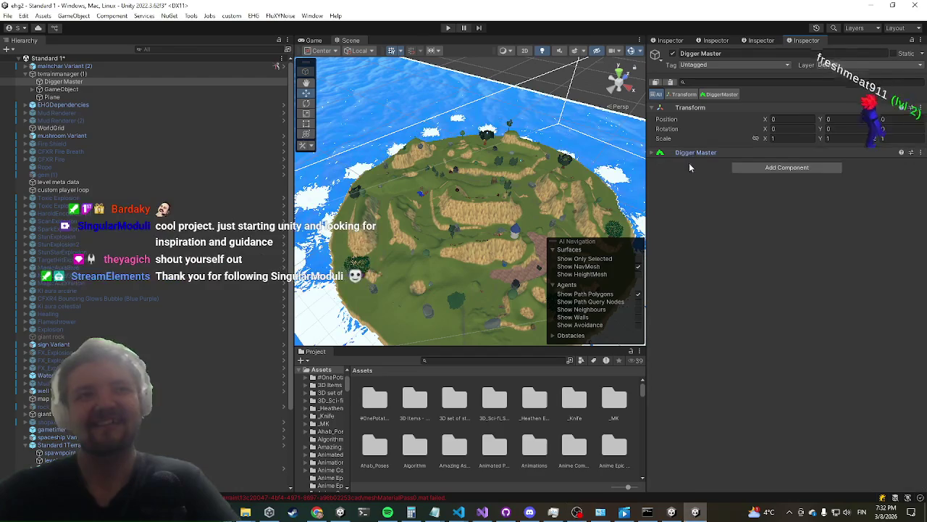
click(691, 153)
click(782, 168)
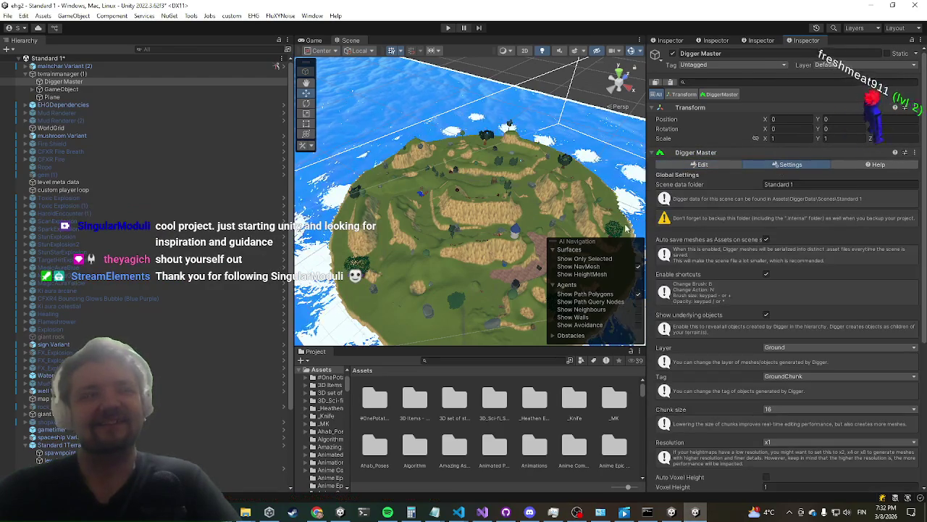
scroll(781, 277, down, 5)
scroll(781, 277, down, 1)
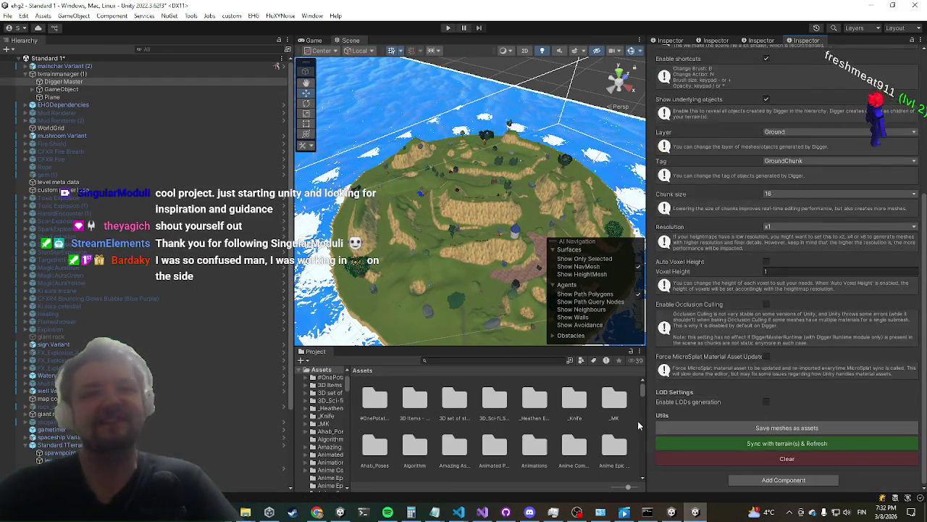
click(713, 440)
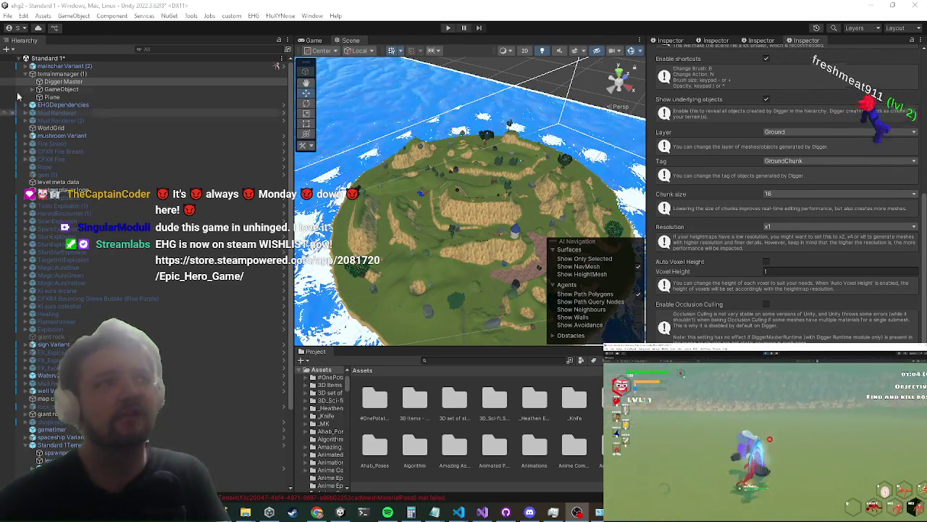
Delete Standard 1Terrain from the Hierarchy and switch to the Game view
scroll(50, 354, down, 4)
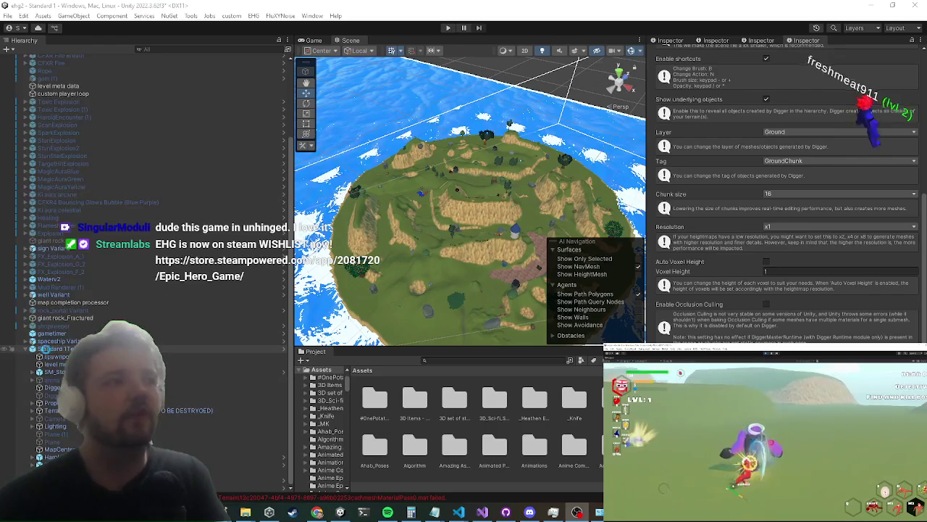
right_click(50, 350)
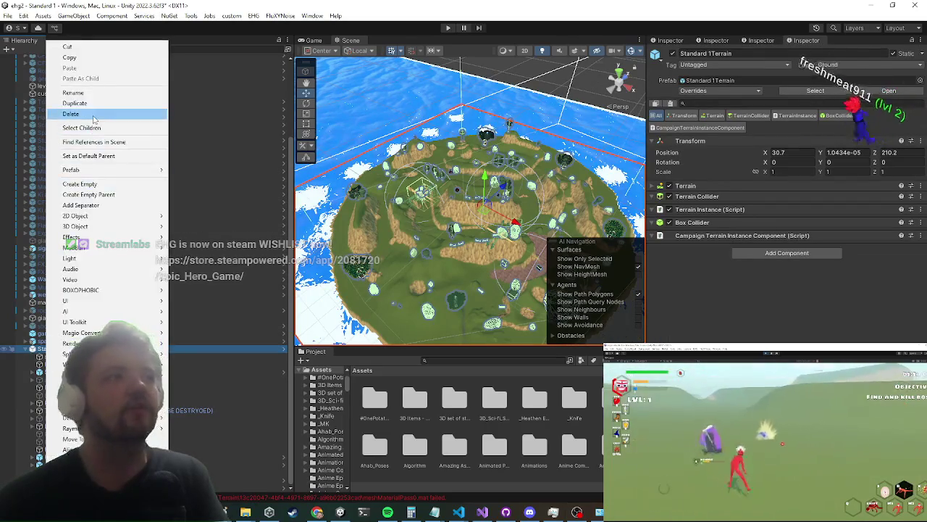
click(93, 115)
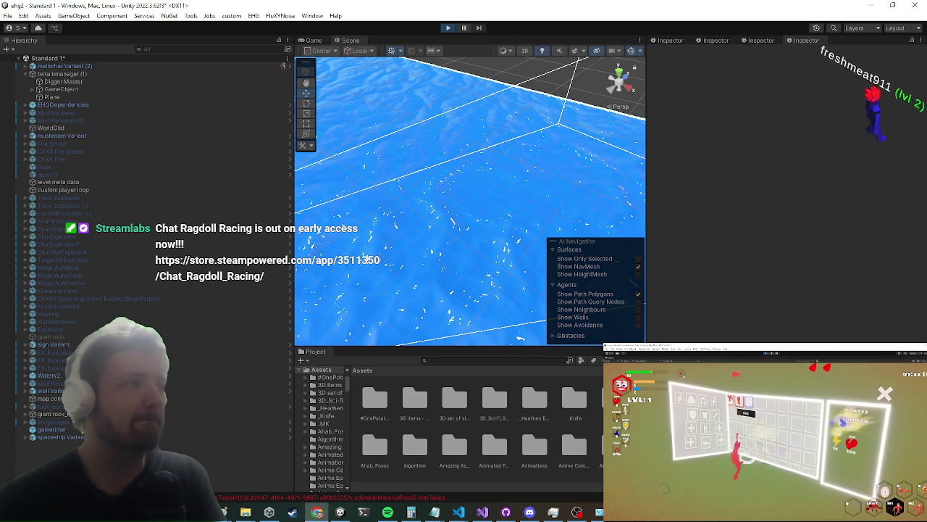
key(ctrl+2)
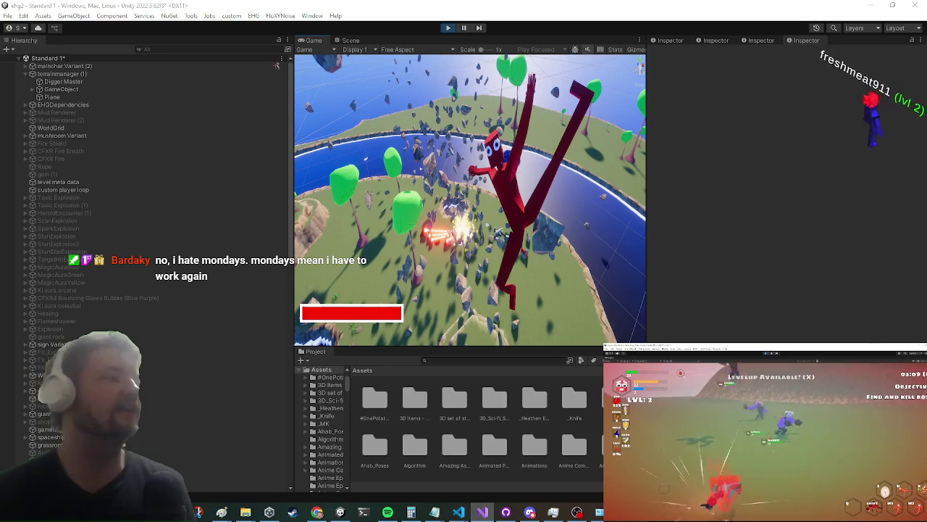
key(alt+Tab)
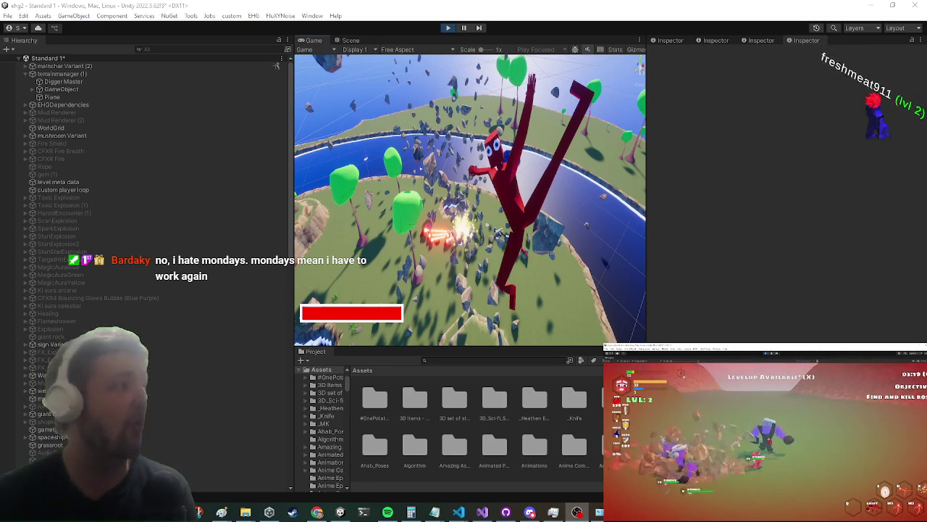
key(alt+Tab)
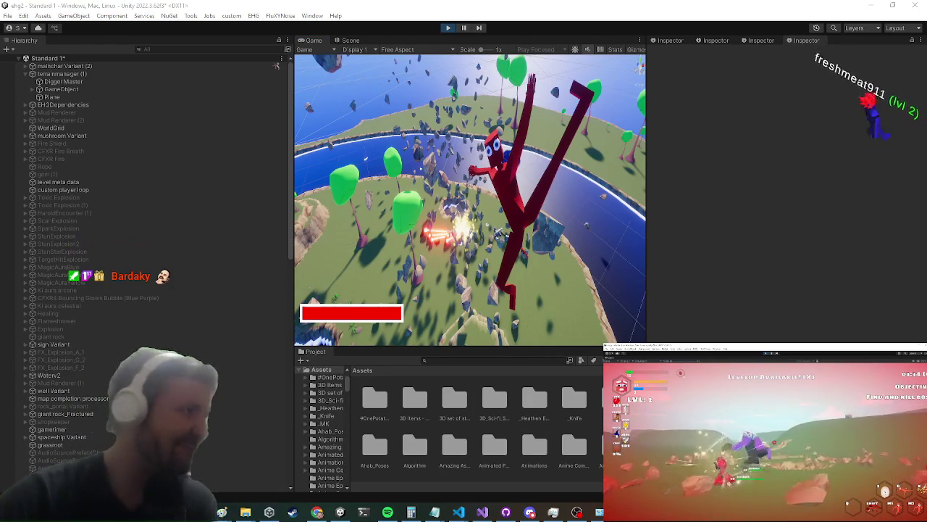
key(ctrl+shift+c)
Move the Console below the Game view and scroll to the EHGUIManager NullReferenceException
drag(234, 204, 520, 258)
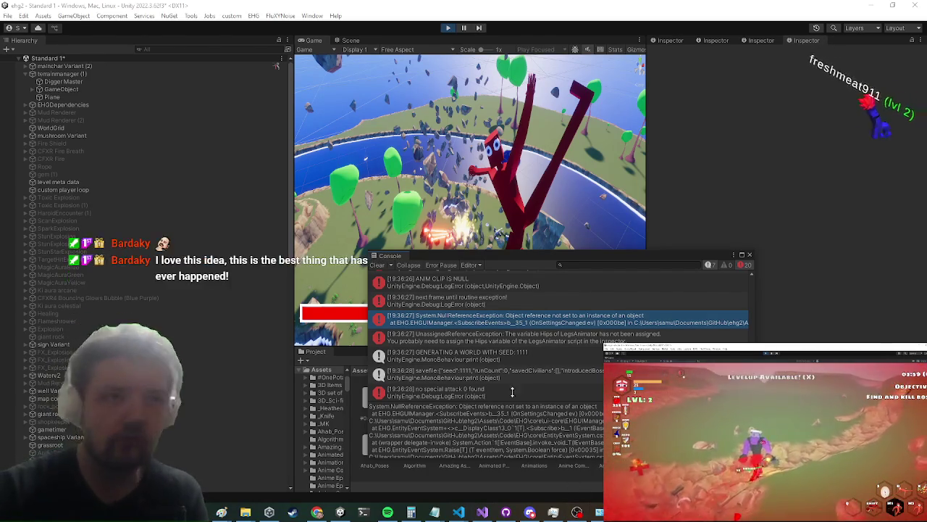
scroll(500, 328, up, 5)
scroll(505, 329, up, 3)
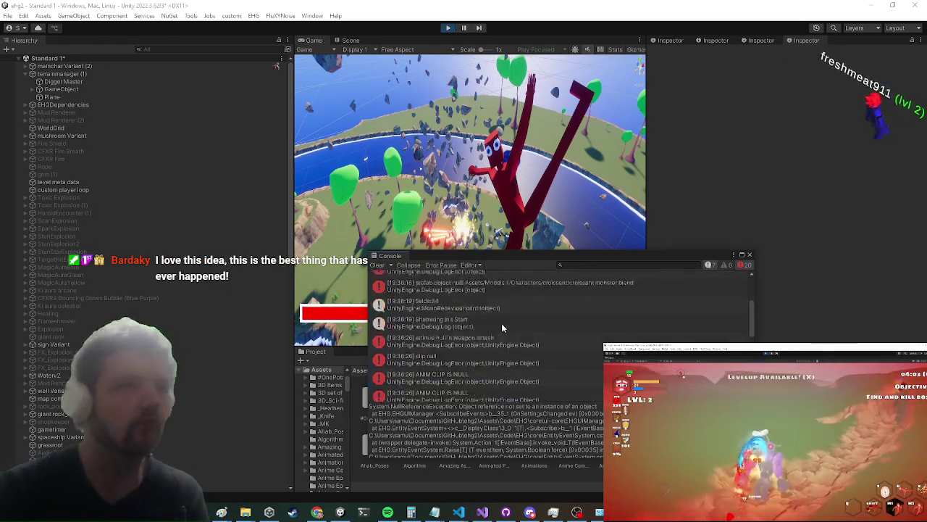
scroll(505, 329, down, 5)
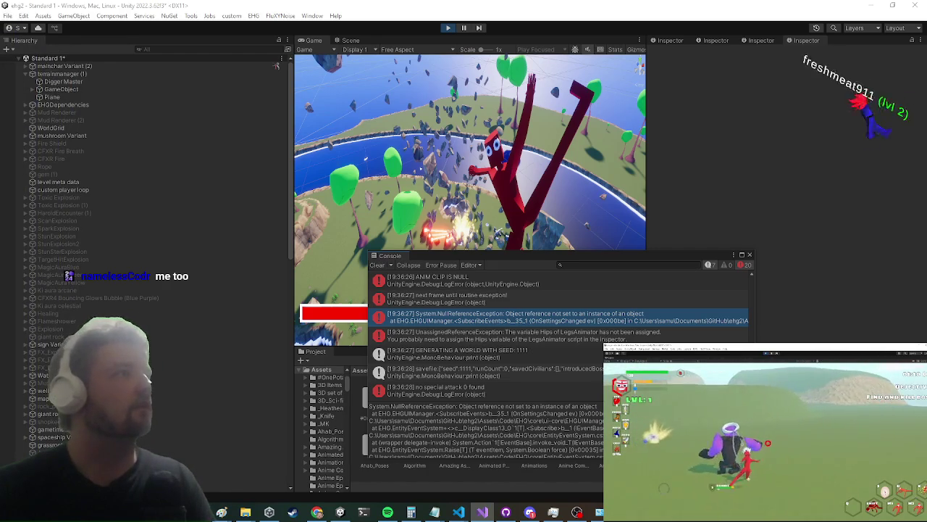
Place the Visual Studio cursor on blank line 100, then view GitHub Desktop's 3 pending changes
key(alt+Tab)
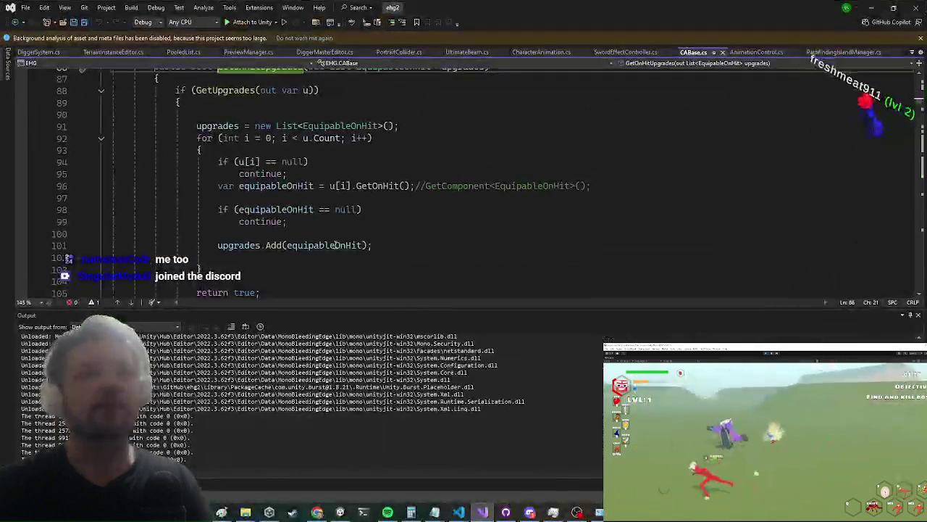
click(287, 221)
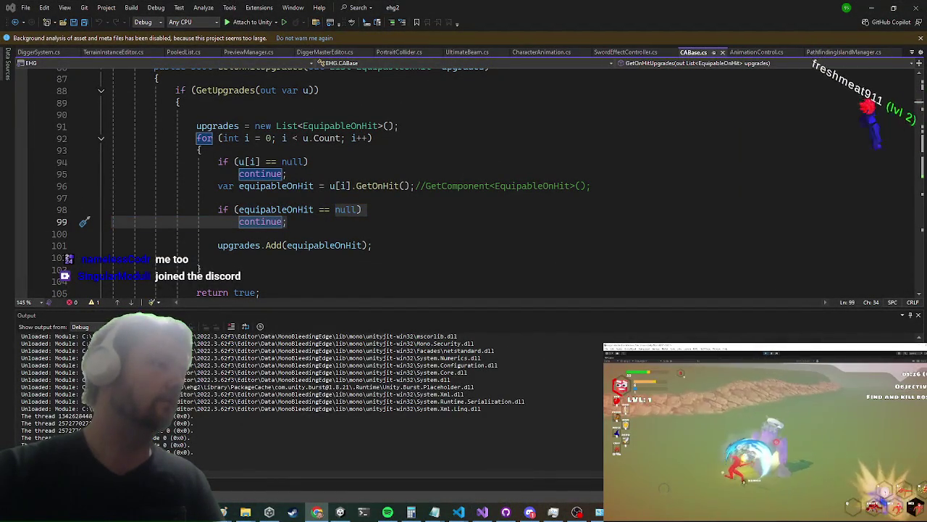
click(382, 237)
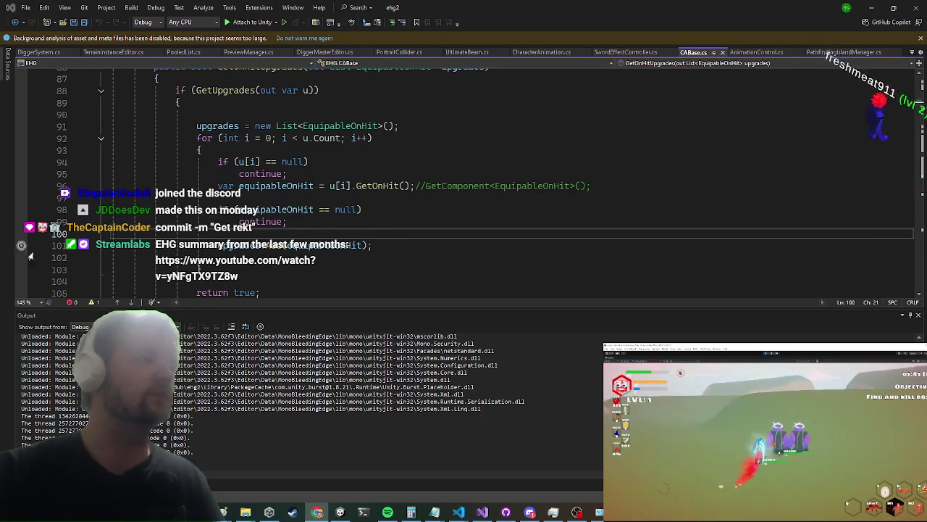
click(505, 512)
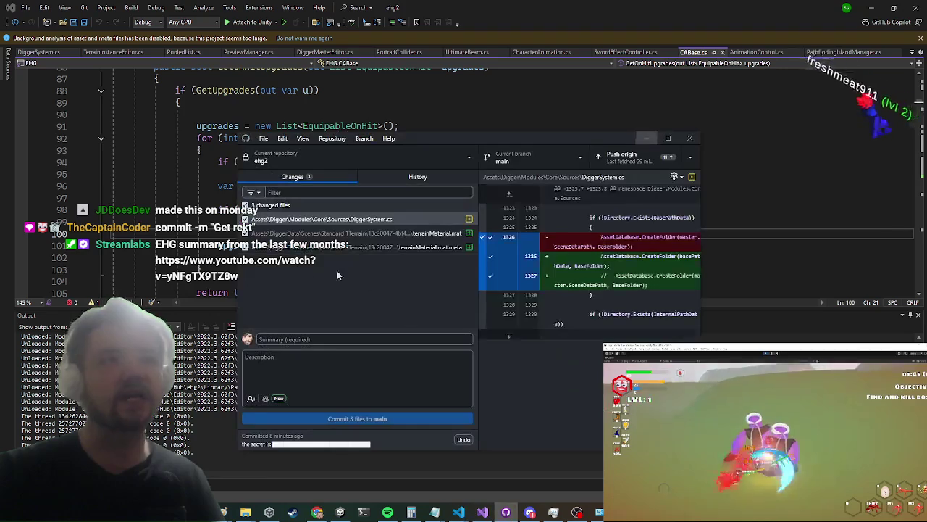
Commit the three changed files to main with the summary 'I love this idea, this is the best thing that has ever happened!'
click(284, 333)
text(I love this idea, this is the best thing that has ever happened!)
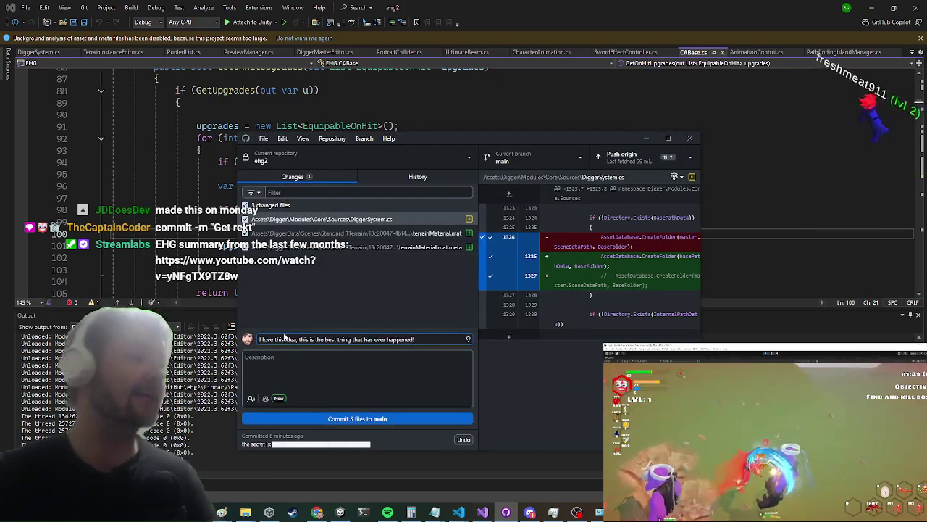
click(334, 411)
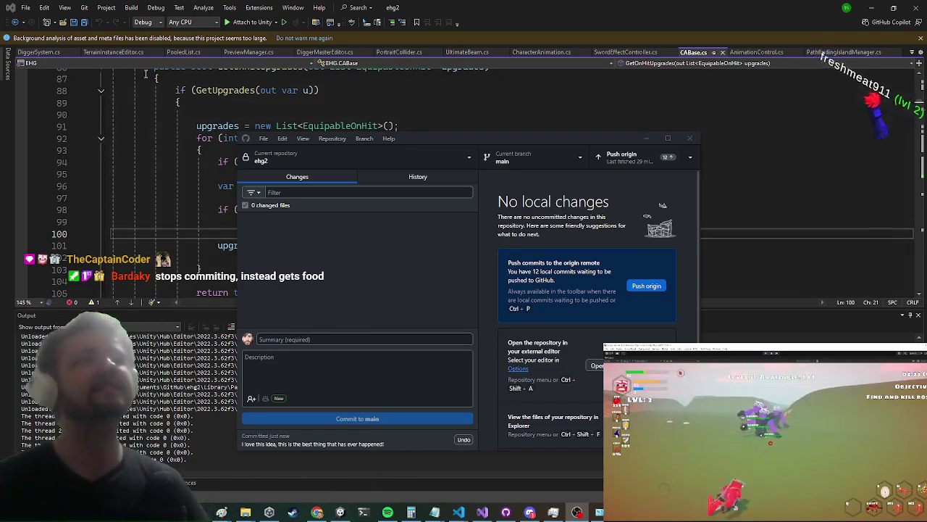
click(202, 121)
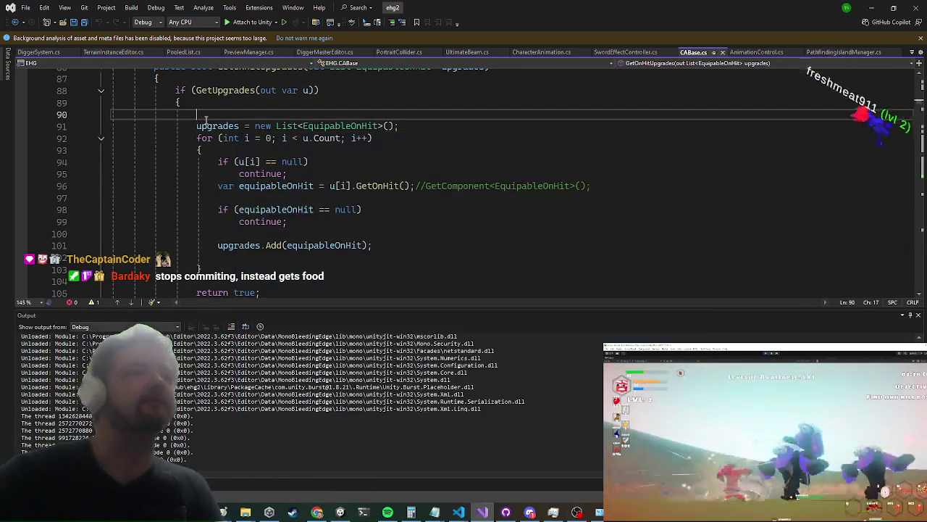
Insert a blank line above the upgrades list in GetOnHitUpgrades and save CABase.cs
key(Return)
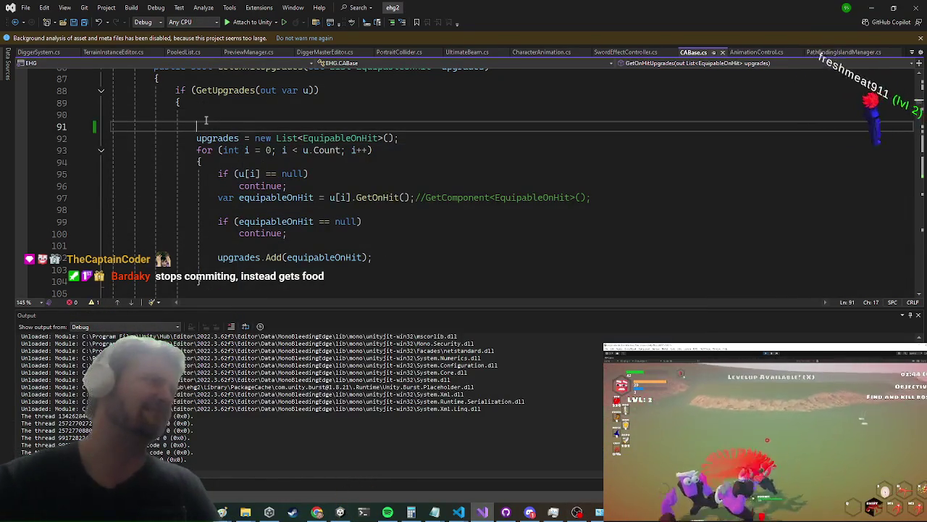
key(ctrl+s)
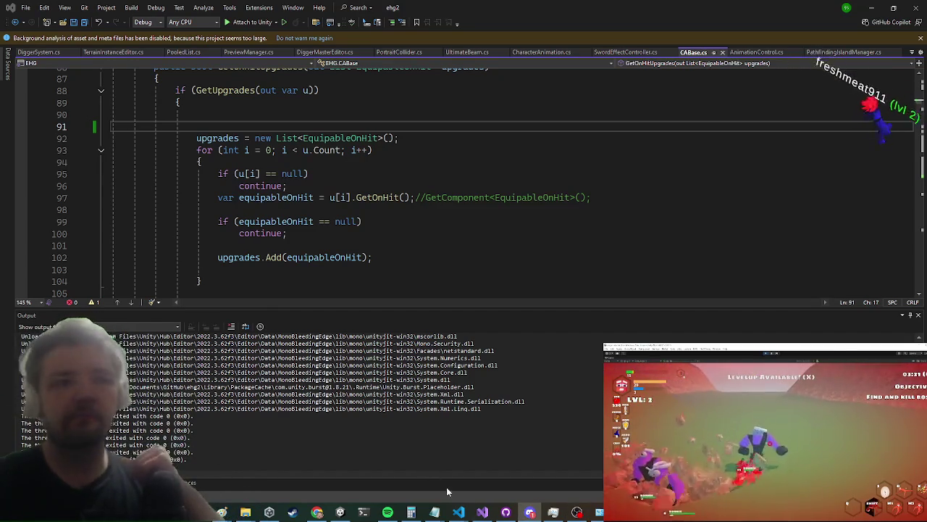
click(505, 513)
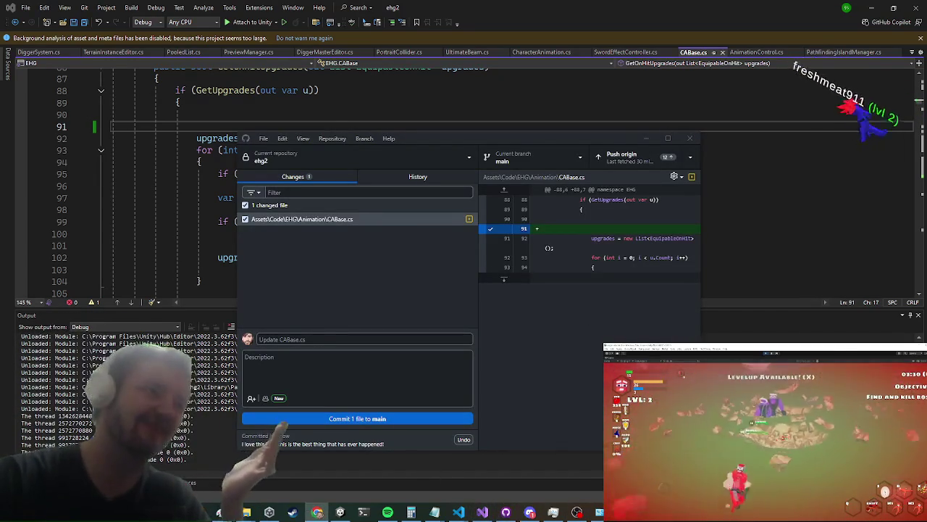
Commit the single CABase.cs change to main with the summary 'Get rekt'
click(343, 340)
click(357, 419)
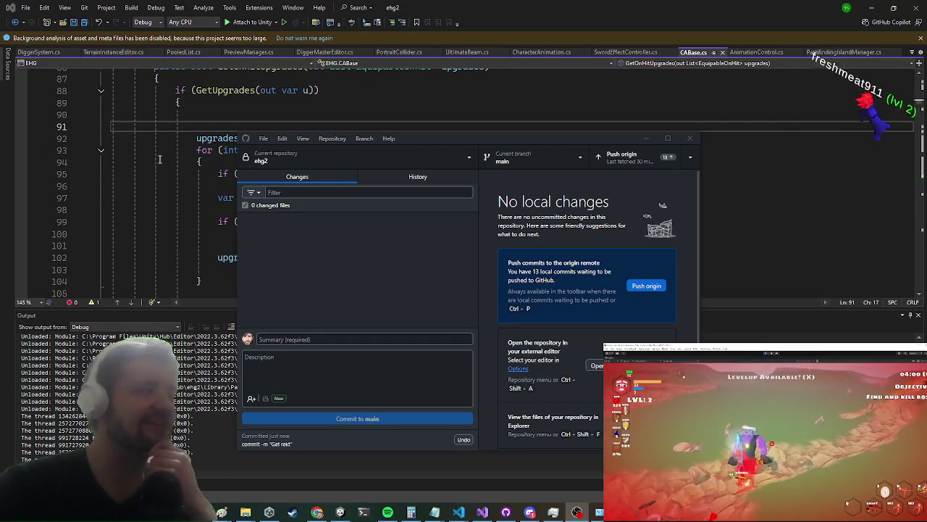
click(173, 208)
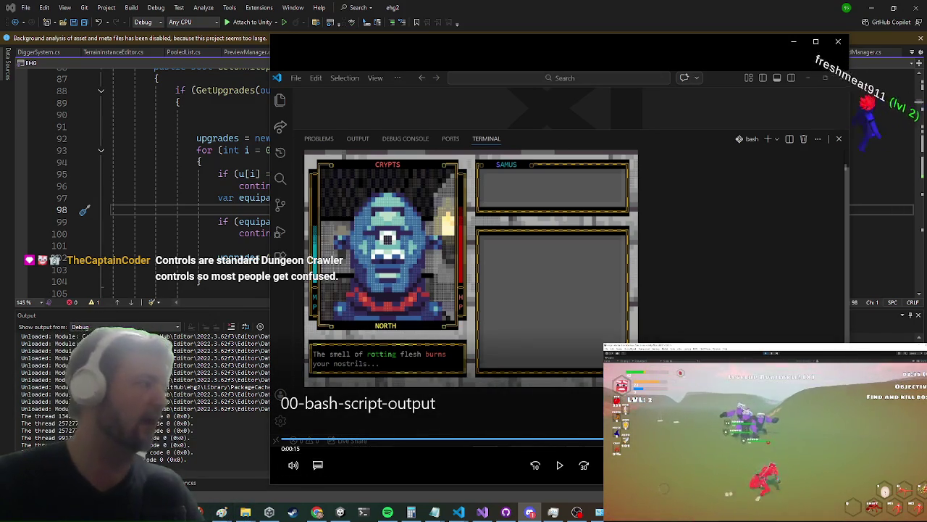
Switch to File Explorer showing the streamelementstts build folder
key(alt+Tab)
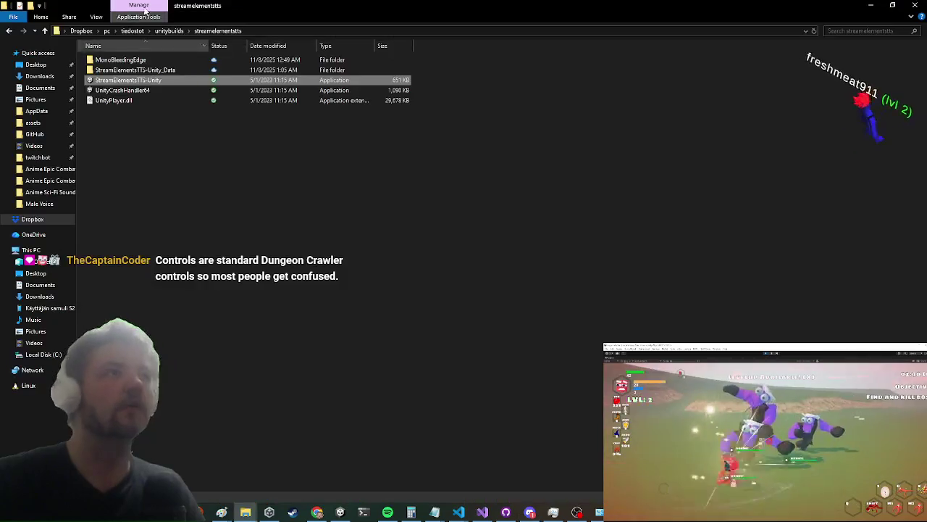
Bring up the ASCII GAME DEMO page in the browser at its 'Click to Start' screen
key(alt+Tab)
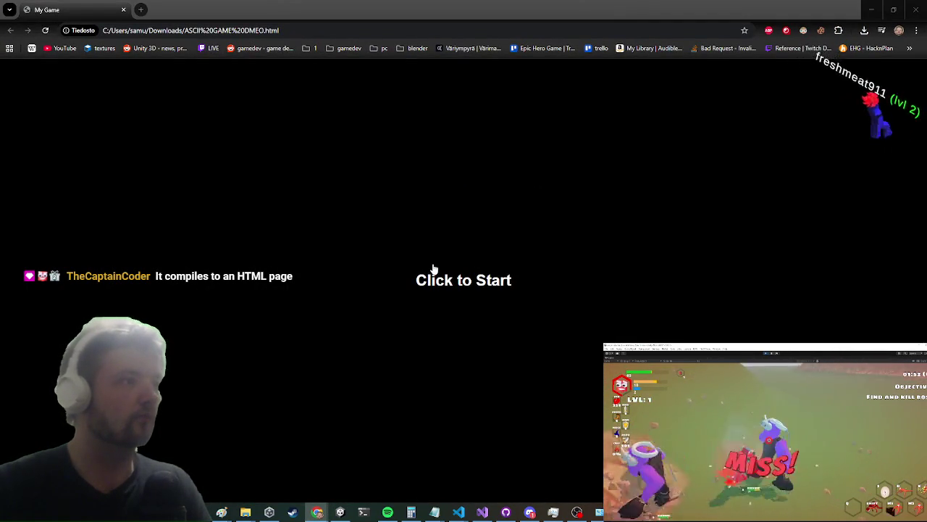
Start the dungeon game and walk along the corridor to the treasure chest
click(478, 290)
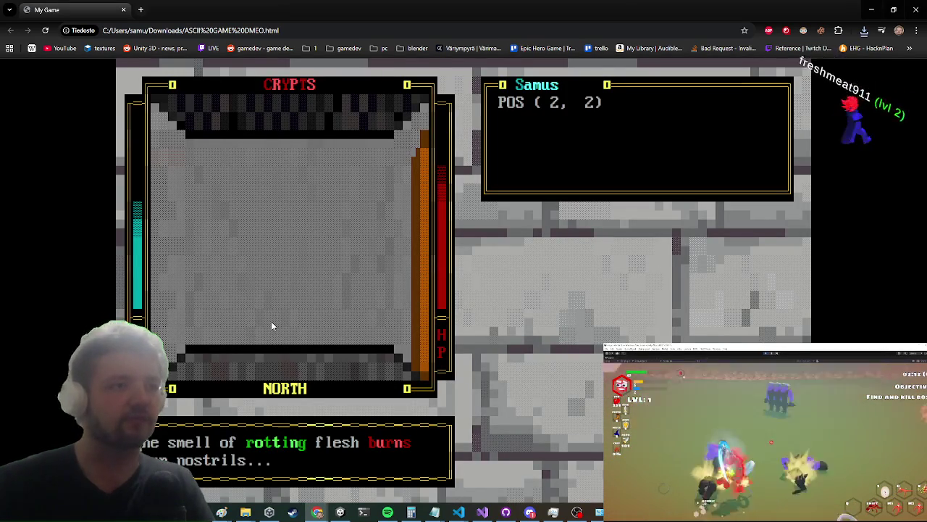
key(d)
key(d)
key(d)
key(d)
key(d)
key(d)
key(d)
key(d)
key(d)
key(a)
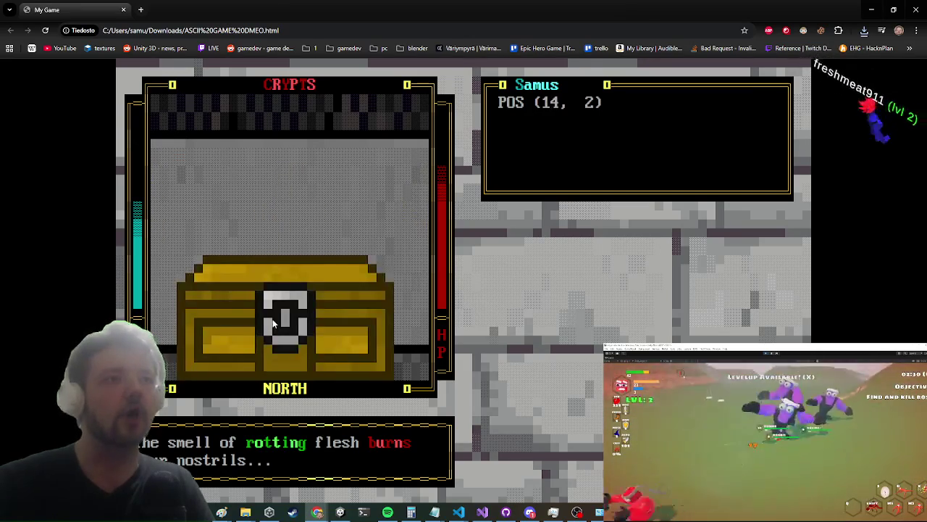
key(a)
key(d)
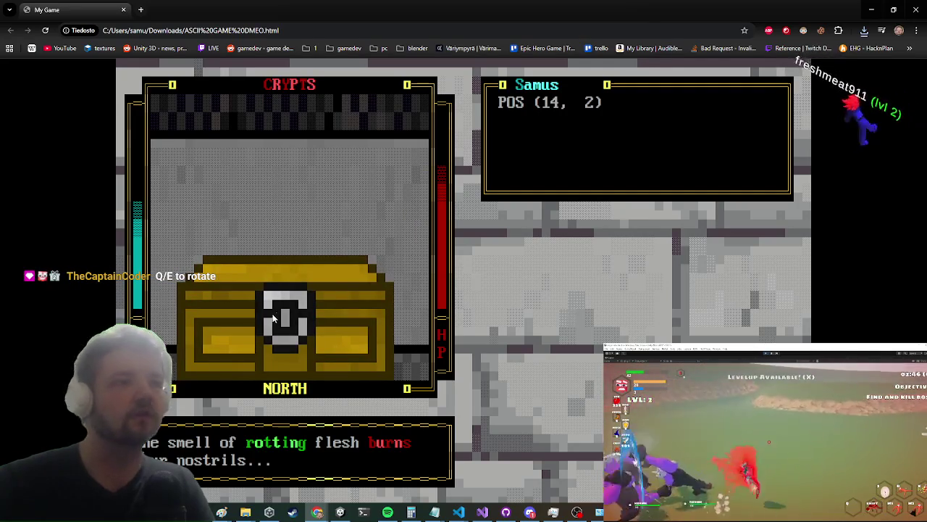
Turn and step around in front of the chest, ending facing north
key(e)
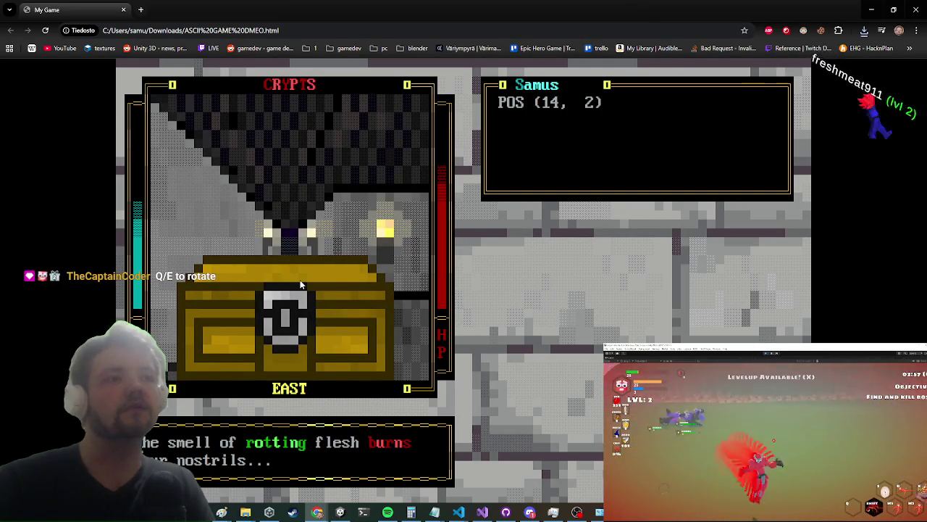
key(e)
key(q)
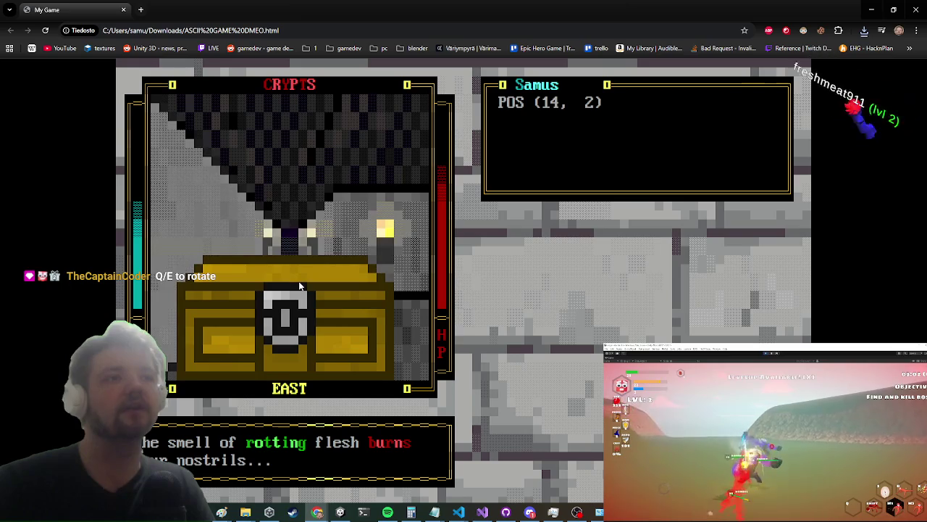
key(w)
key(s)
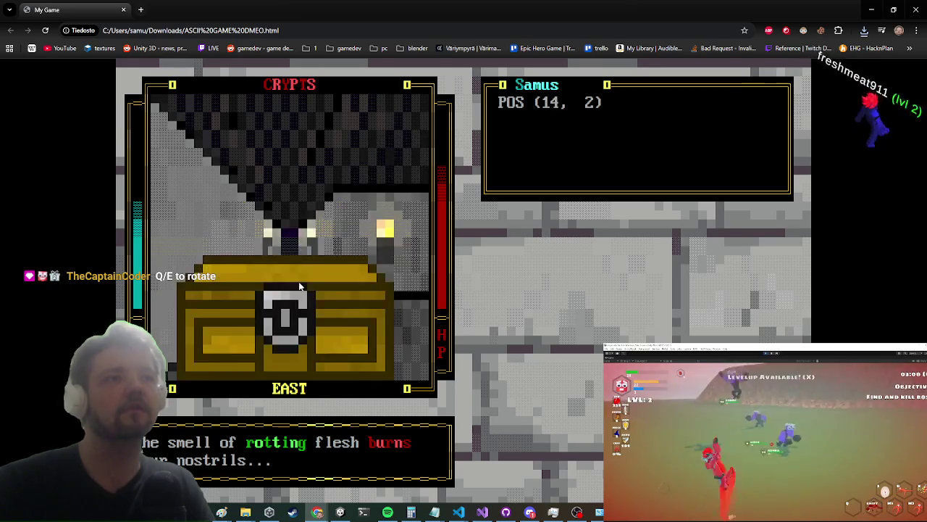
key(d)
key(a)
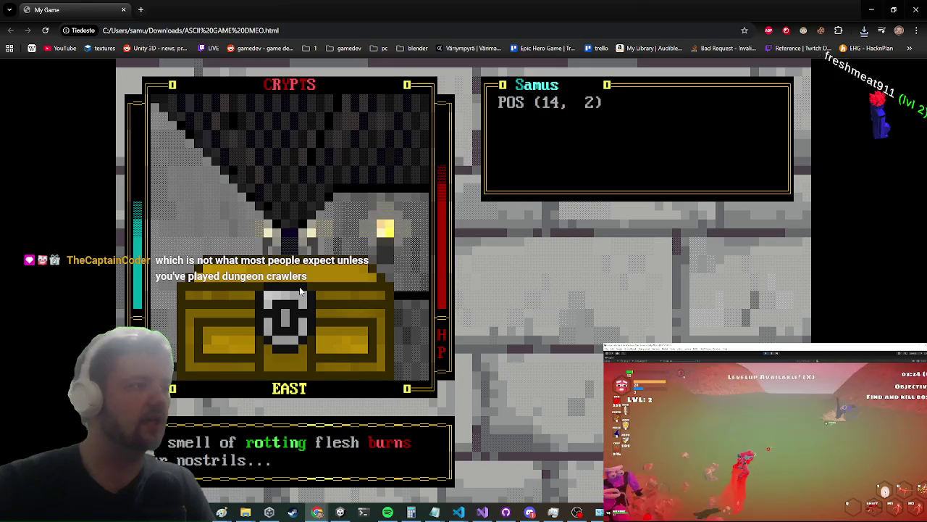
key(d)
key(a)
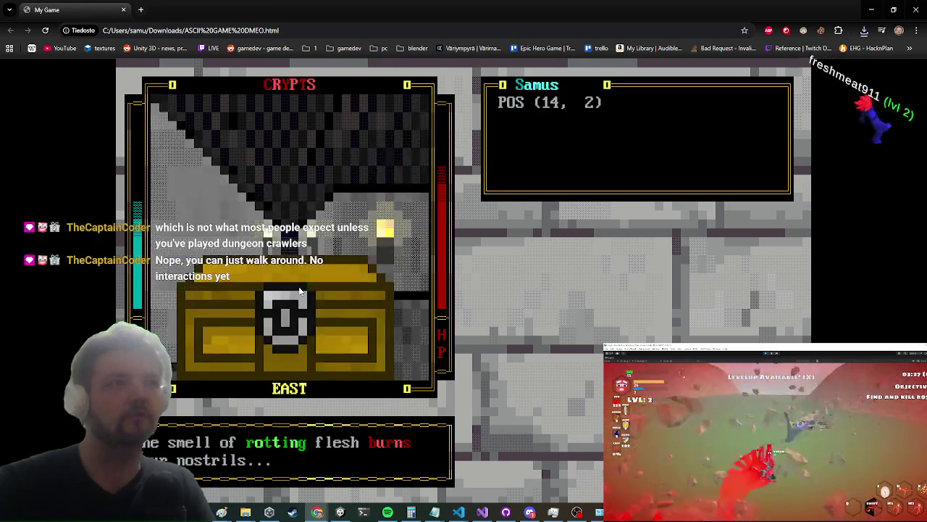
key(q)
key(q)
key(q)
key(q)
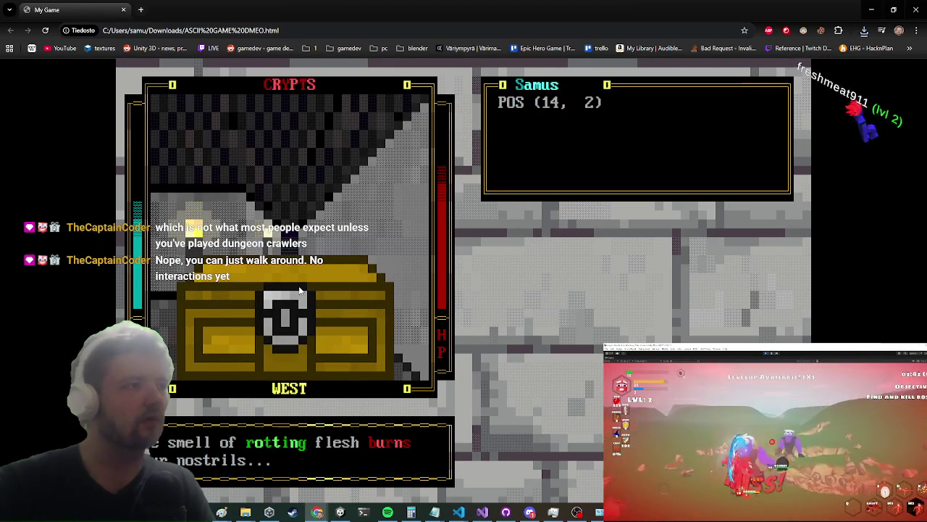
Walk west down the corridor, then turn east and advance through the door toward the monster
key(w)
key(w)
key(w)
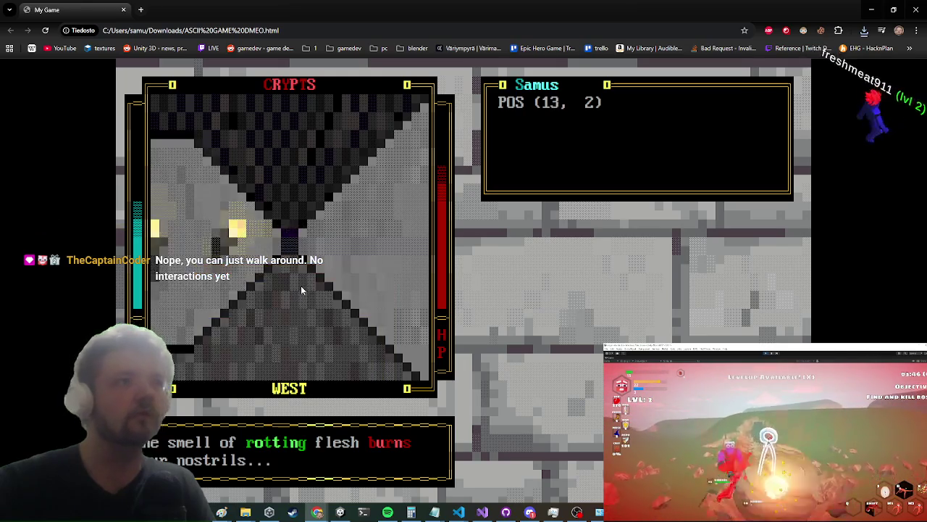
key(a)
key(a)
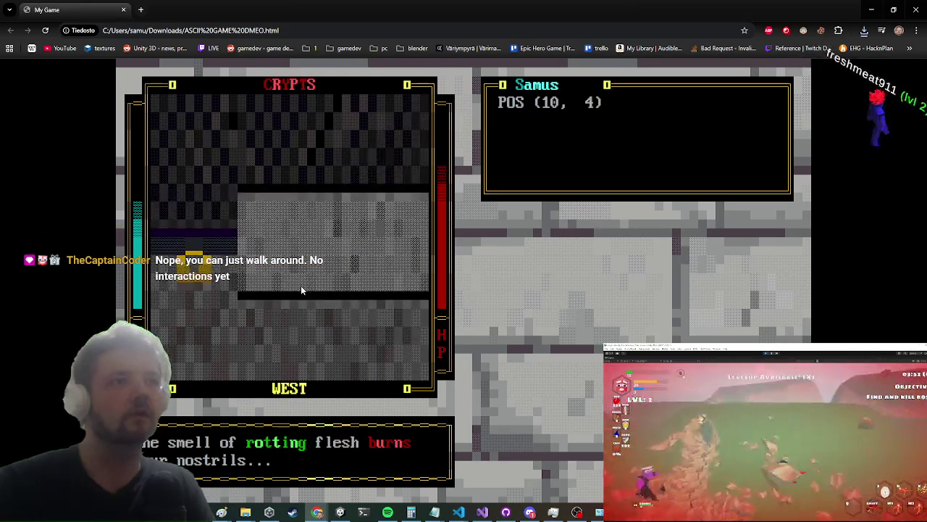
key(a)
key(w)
key(w)
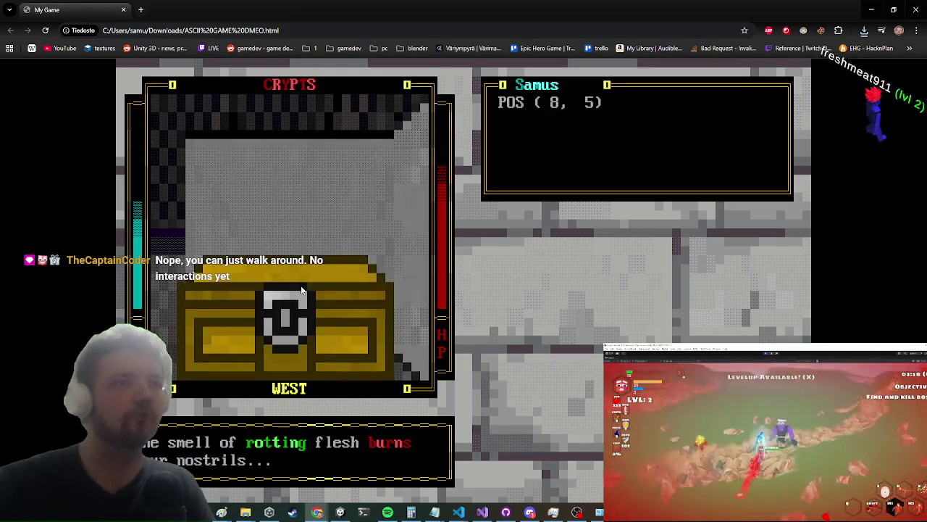
key(e)
key(e)
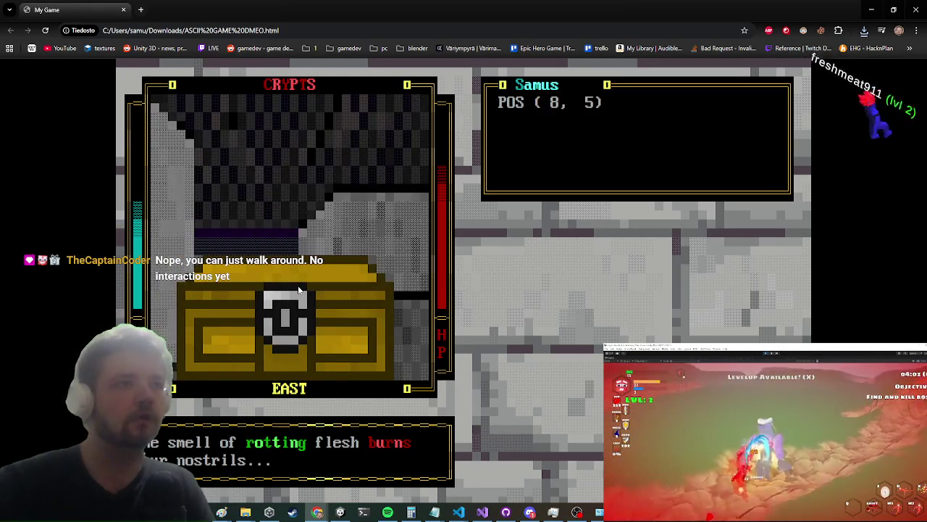
key(w)
key(w)
key(w)
key(w)
key(w)
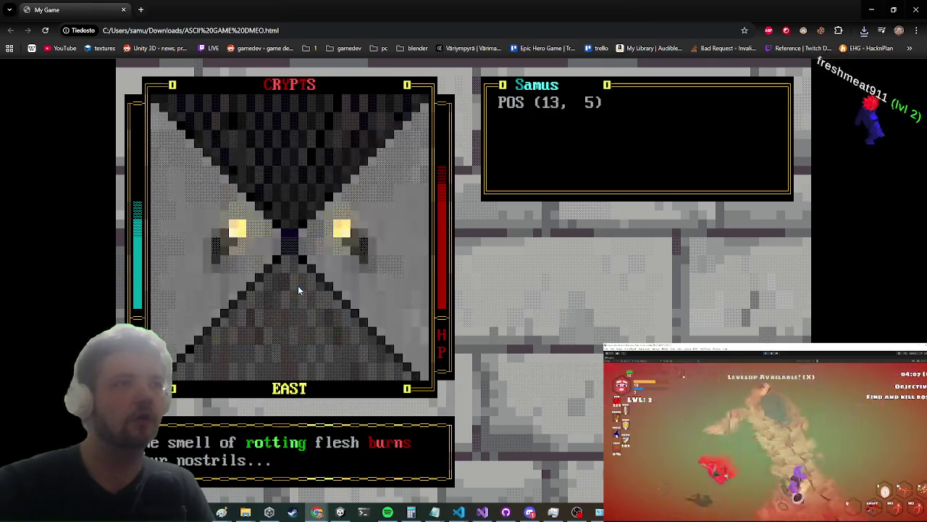
key(s)
key(s)
key(w)
key(w)
key(w)
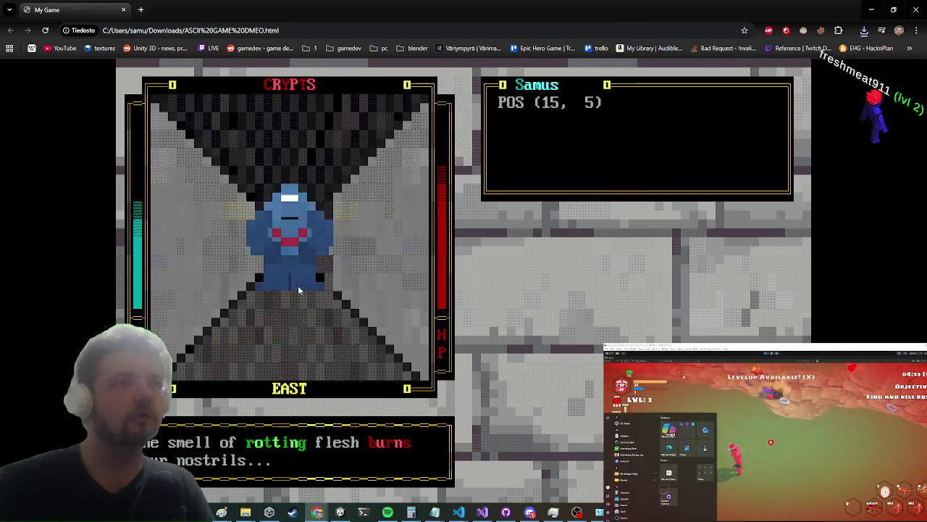
key(s)
key(s)
key(s)
key(s)
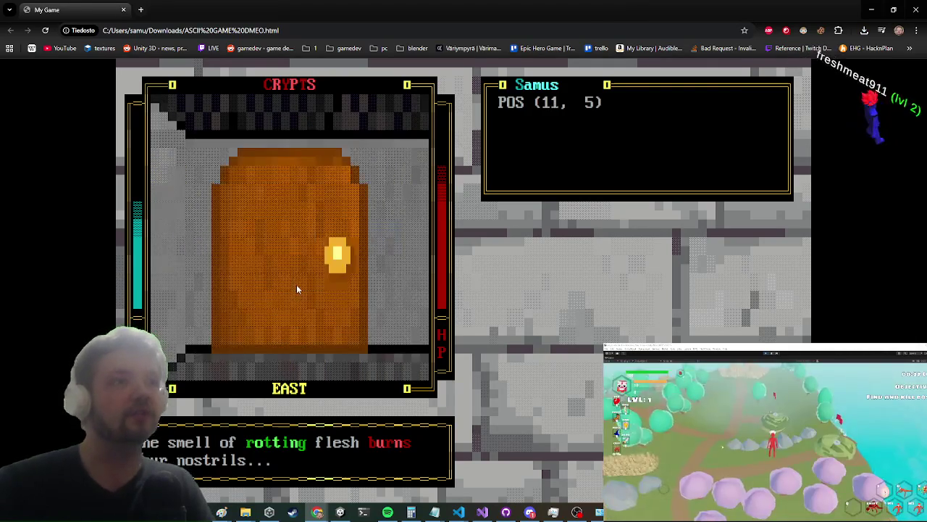
Strafe across the crypt corridor, then advance east up close to the cyclops
key(w)
key(d)
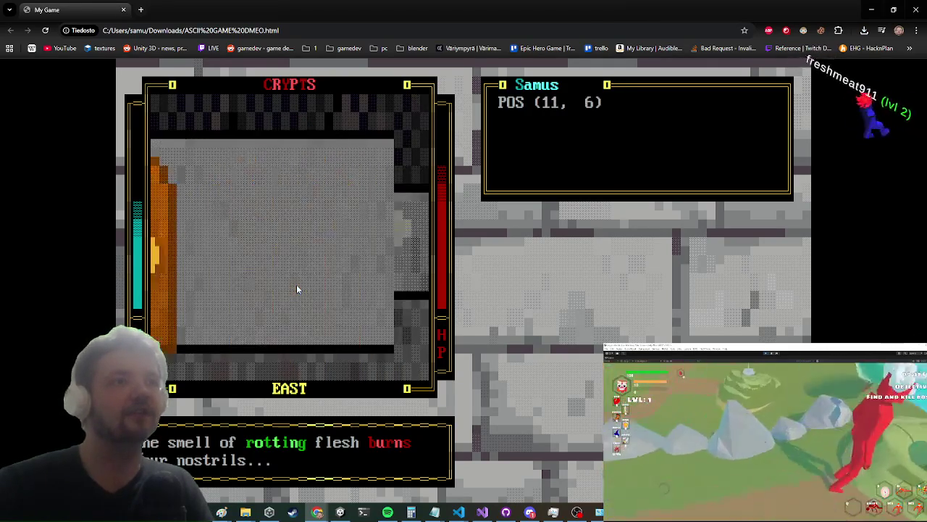
key(d)
key(a)
key(a)
key(w)
key(w)
key(w)
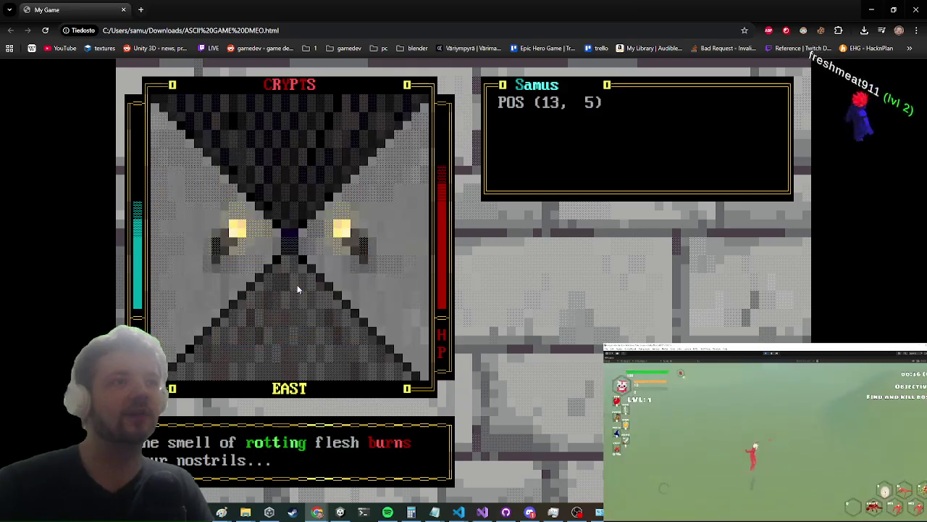
key(w)
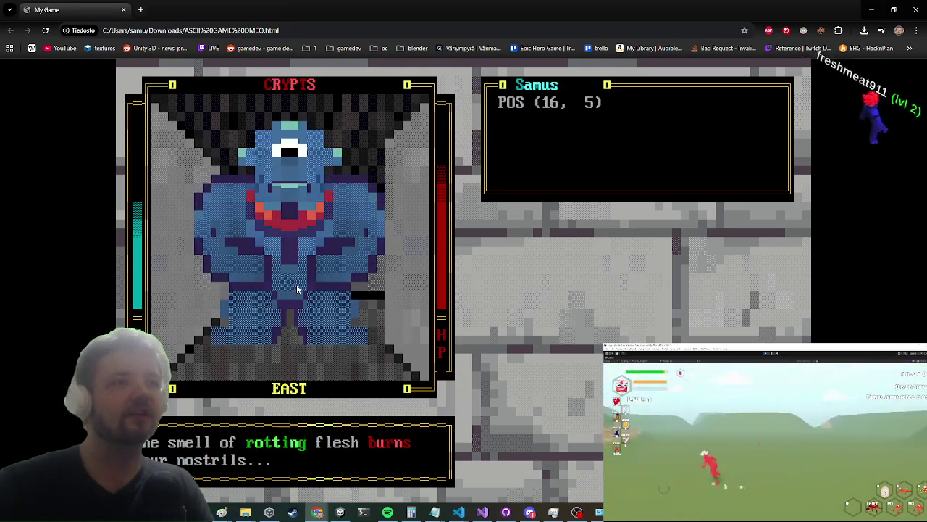
key(w)
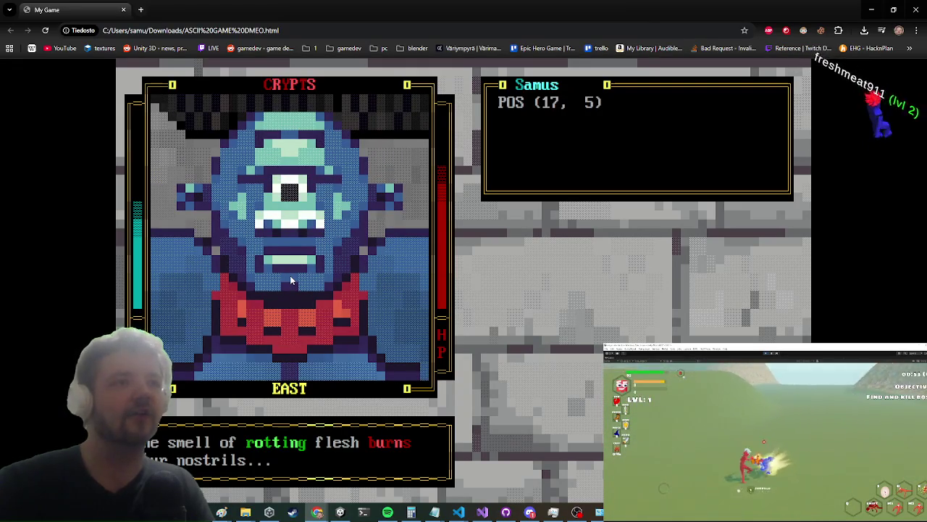
Sidestep and step back and forth at the cyclops, then retreat west out of its view
key(d)
key(a)
key(s)
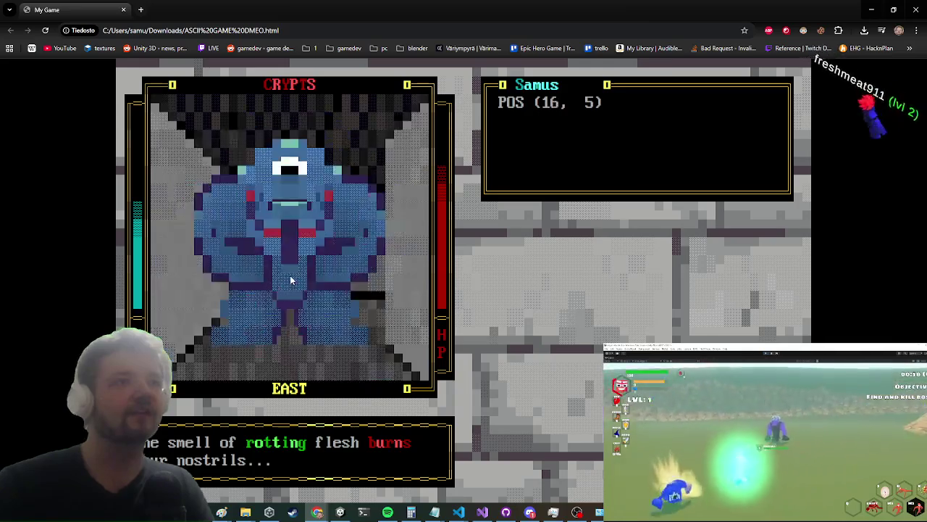
key(w)
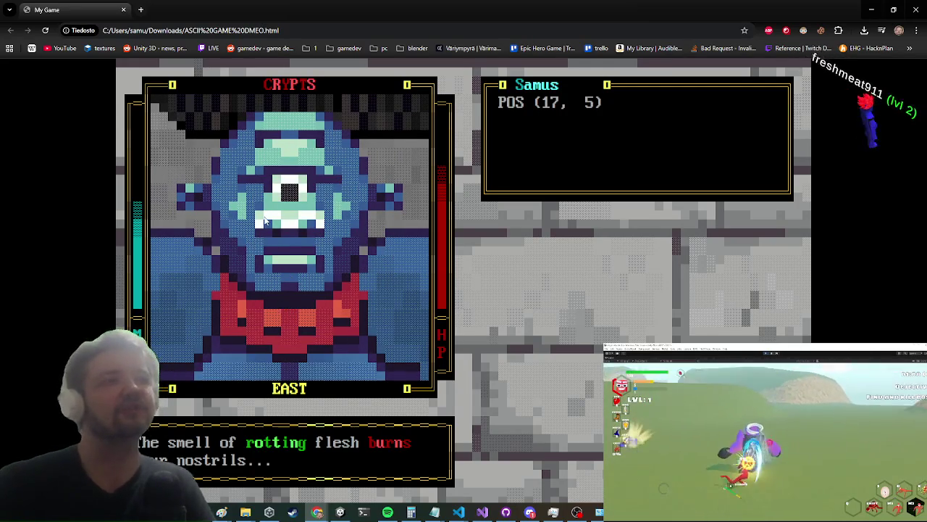
key(s)
key(s)
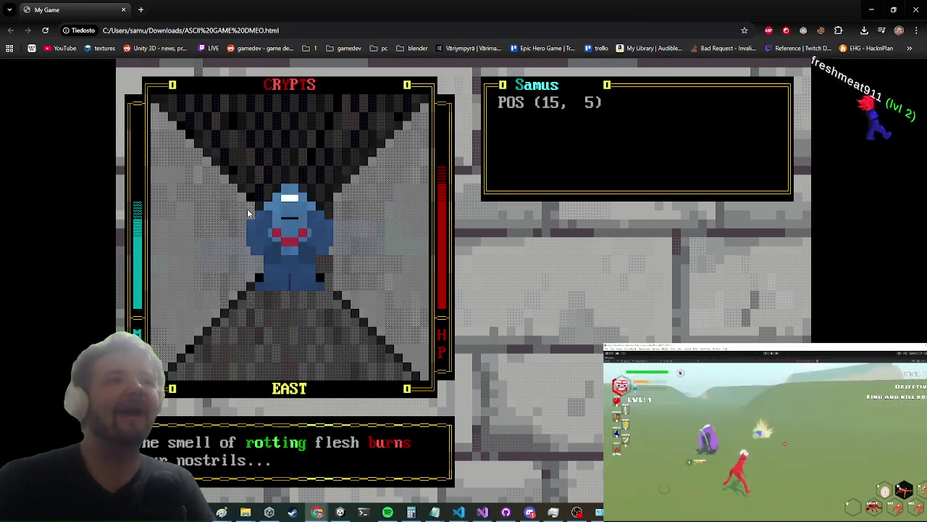
key(w)
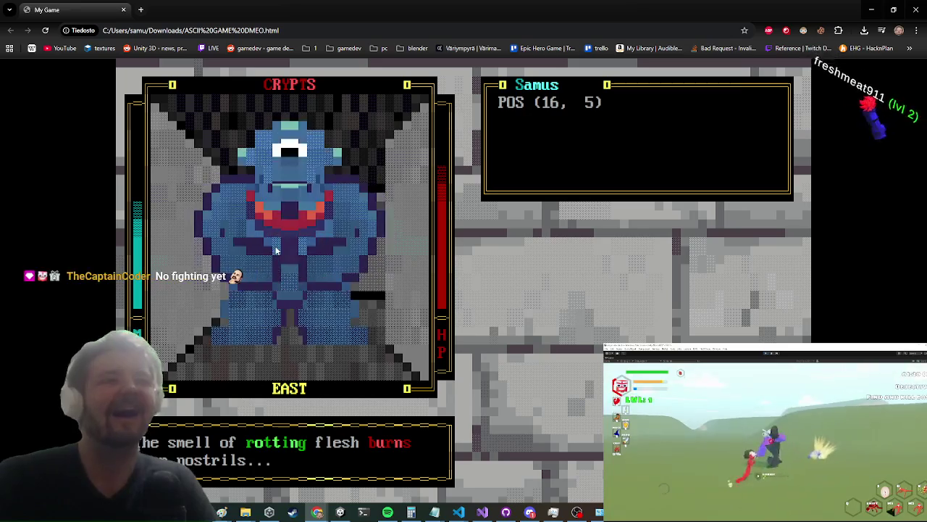
key(w)
key(s)
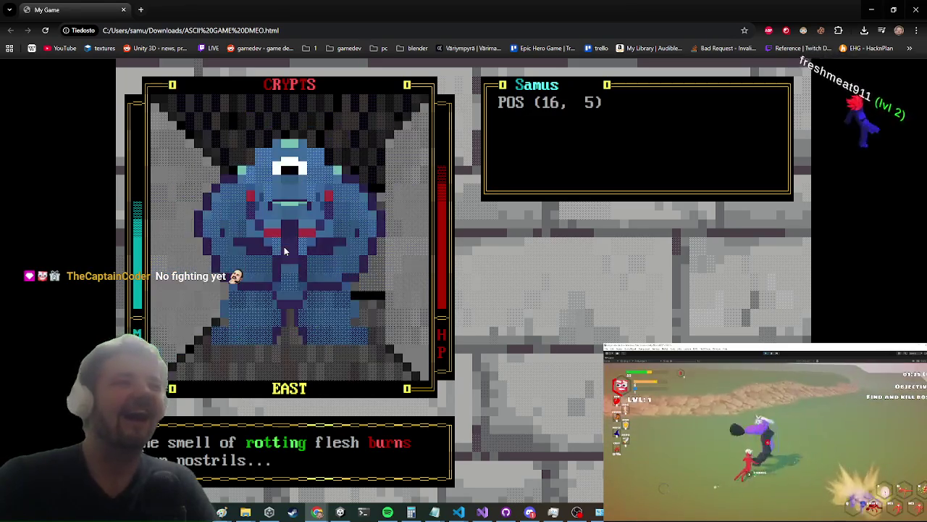
key(s)
key(s)
key(s)
key(s)
key(s)
key(s)
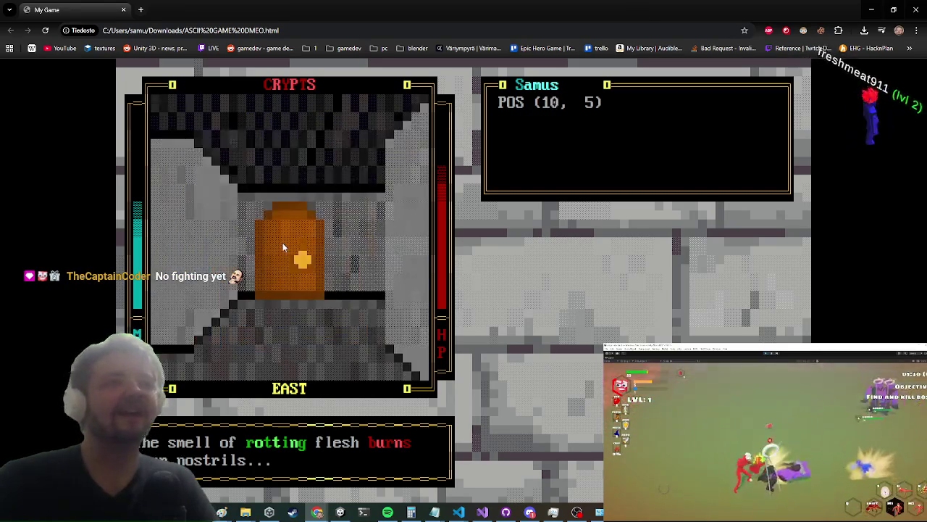
Explore the side passage beside the door through 13, 8 and 15, 8 to its eastern end
key(w)
key(d)
key(d)
key(w)
key(d)
key(w)
key(w)
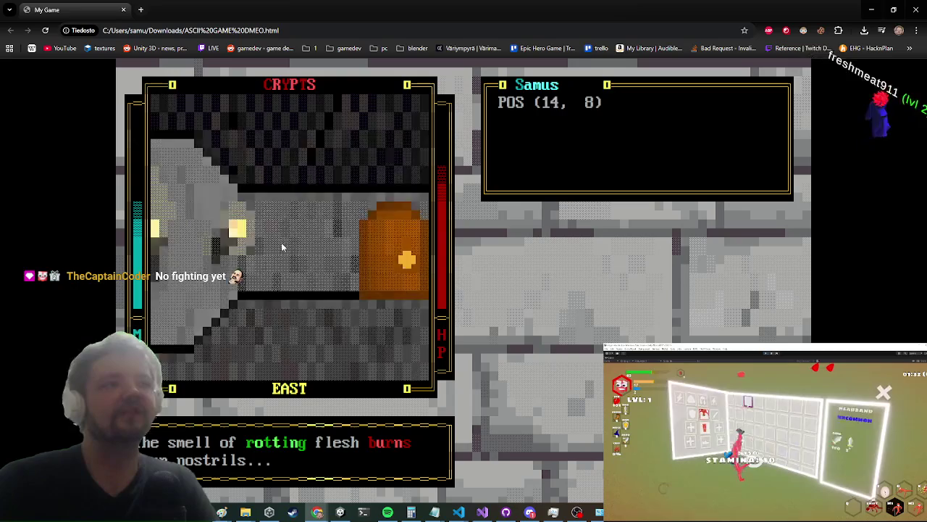
key(w)
key(d)
key(a)
key(s)
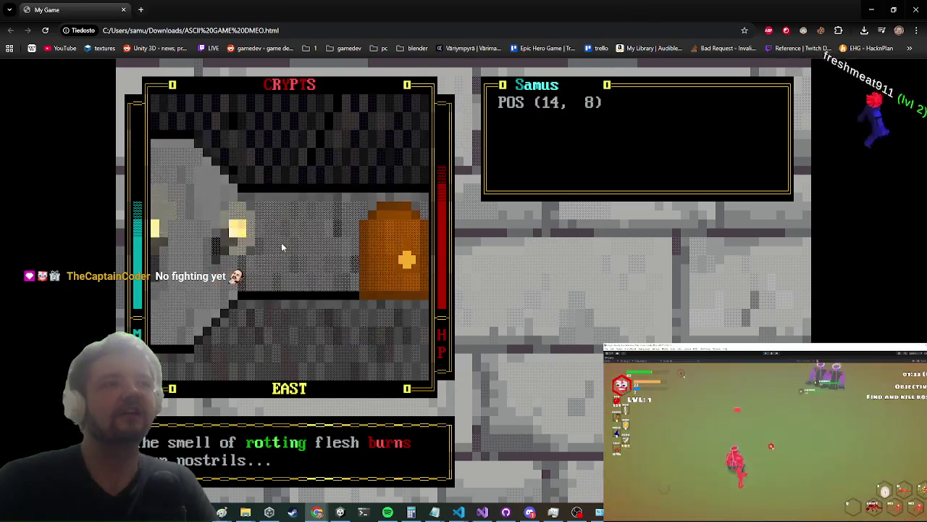
key(a)
key(d)
key(d)
key(w)
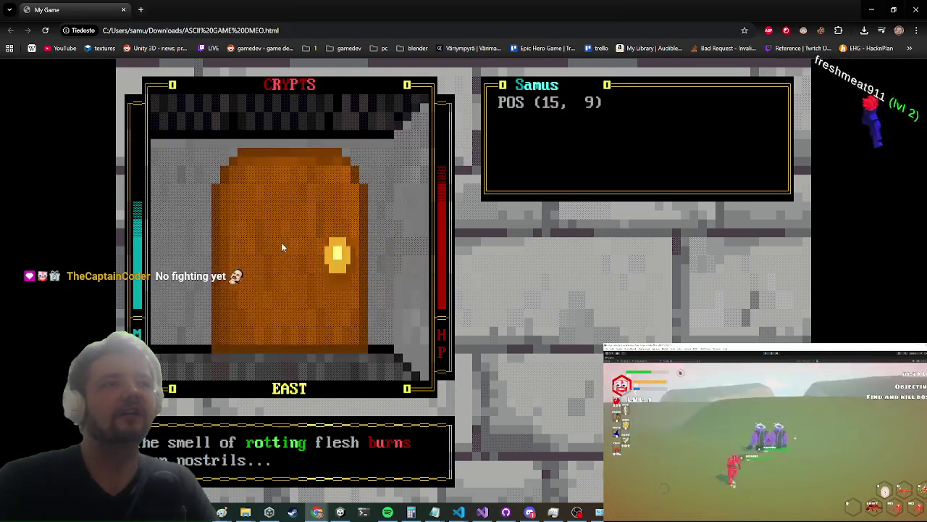
key(w)
key(w)
Turn toward the cyclops, then walk back along the corridor to 13, 9 near the door
key(a)
key(a)
key(a)
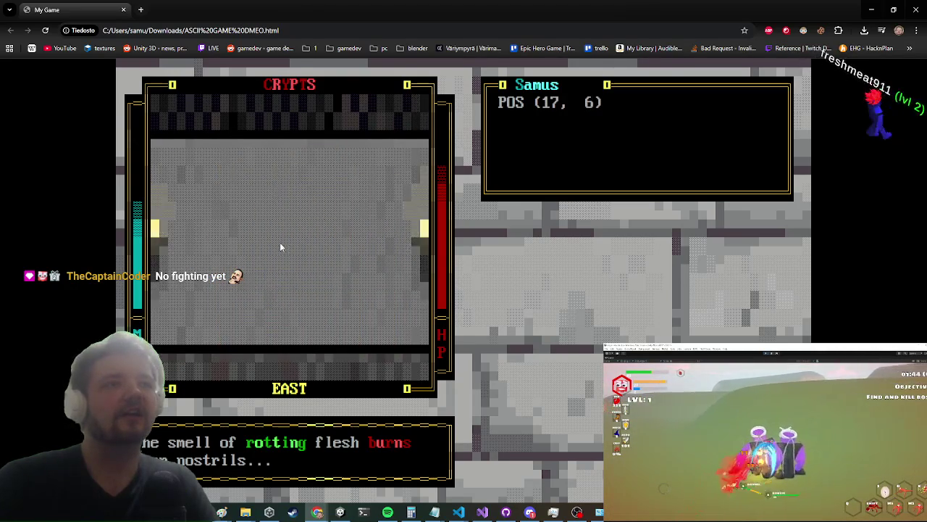
key(e)
key(e)
key(d)
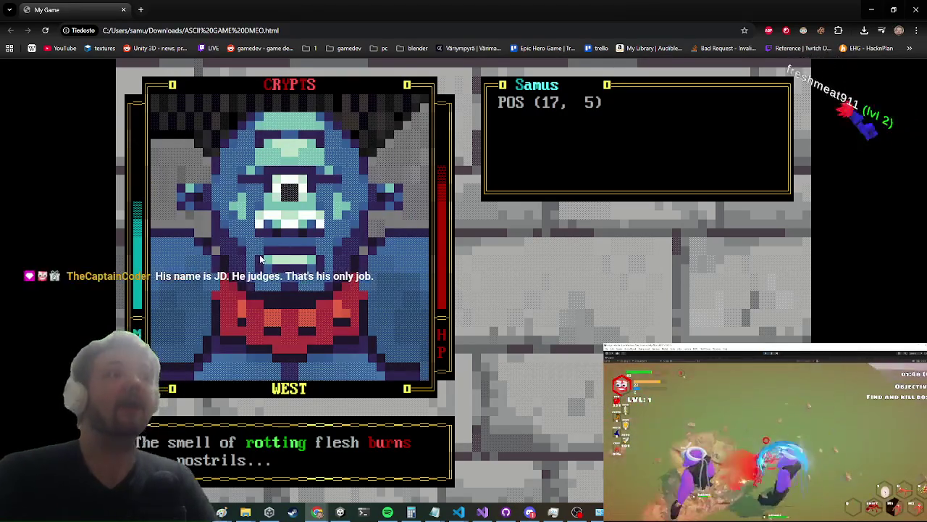
key(e)
key(e)
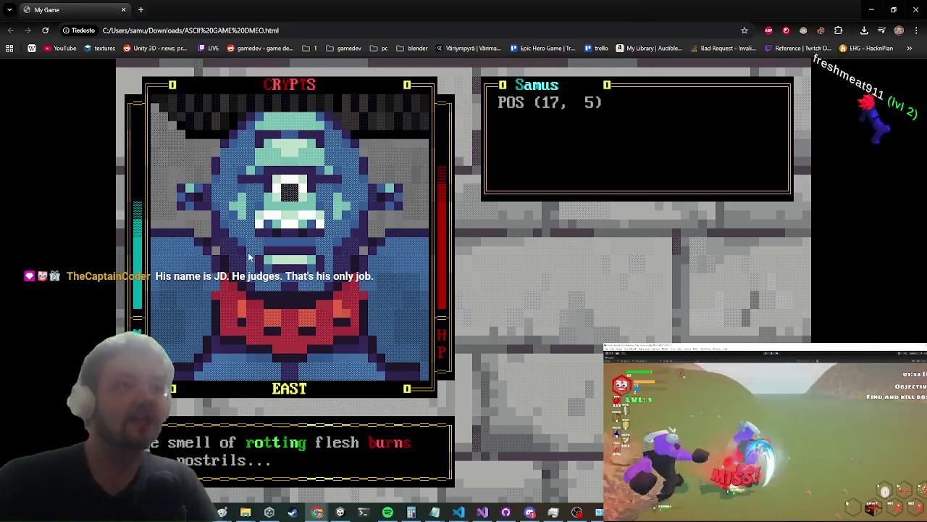
key(d)
key(d)
key(d)
key(d)
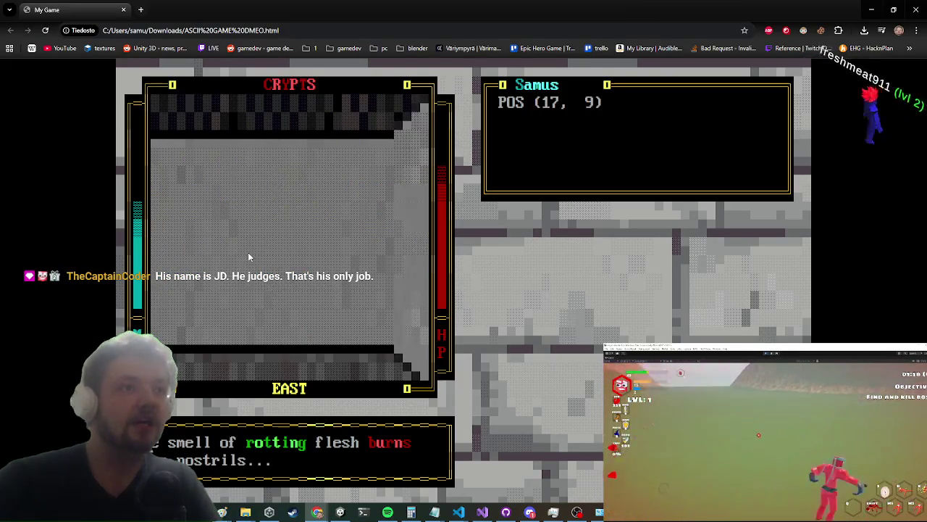
key(s)
key(s)
key(s)
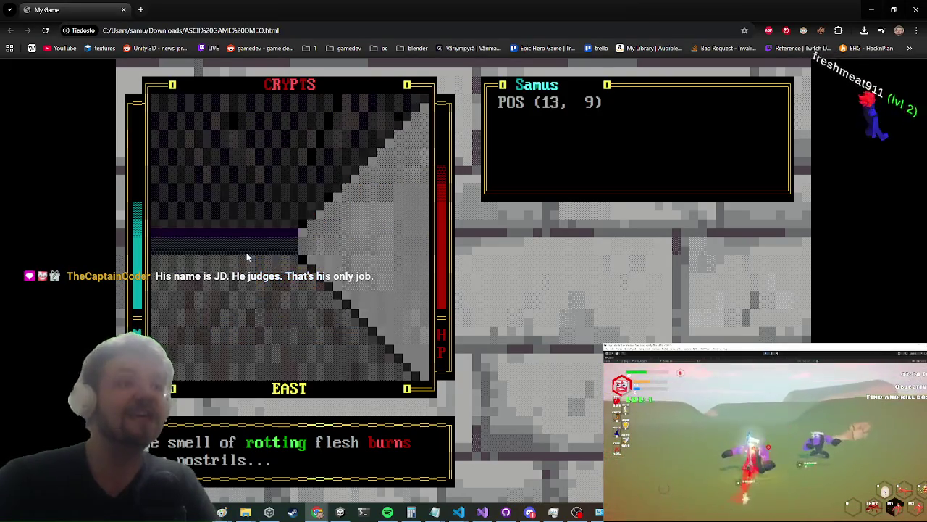
key(w)
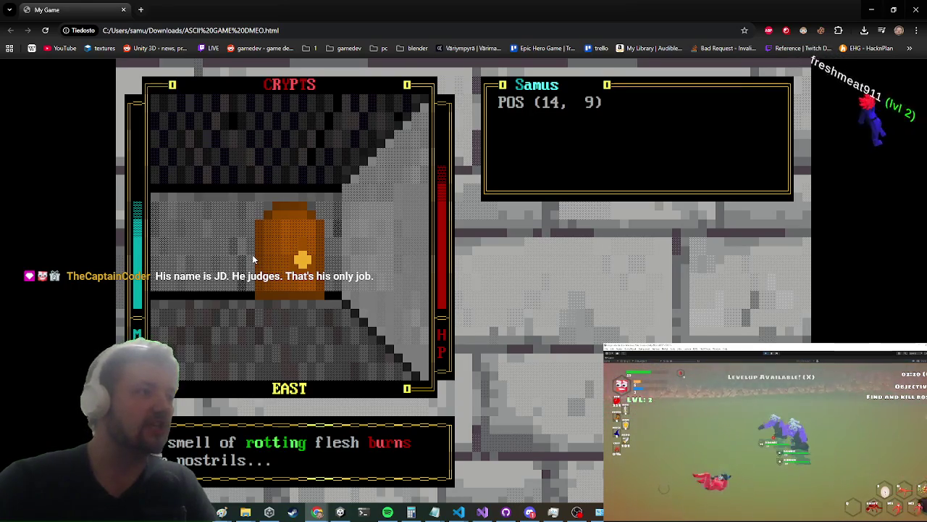
Walk east through the passage to 17, 9, then turn north up to the cyclops
key(s)
key(a)
key(w)
key(w)
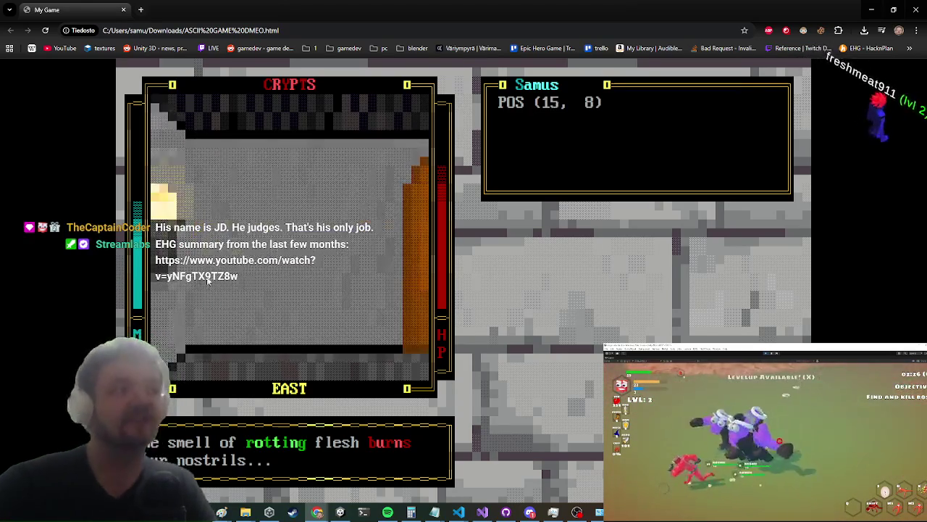
key(d)
key(w)
key(w)
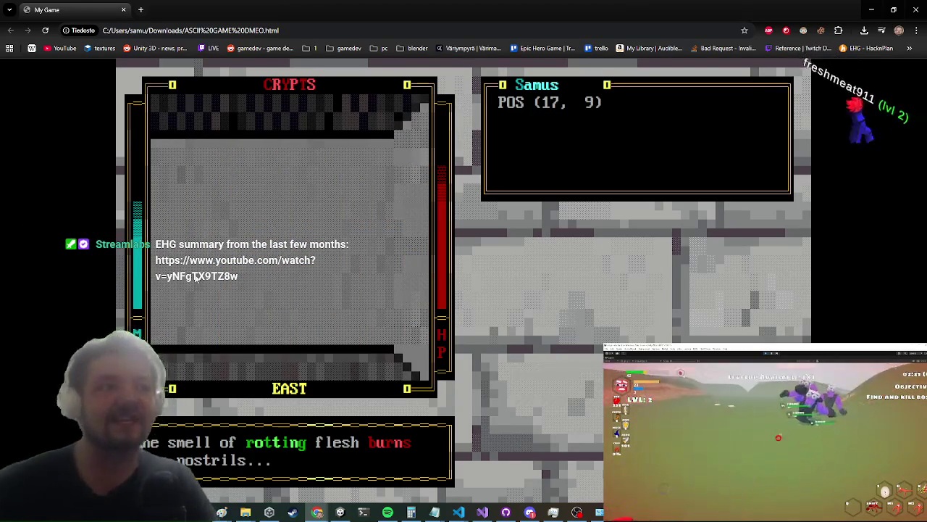
key(q)
key(w)
key(w)
key(w)
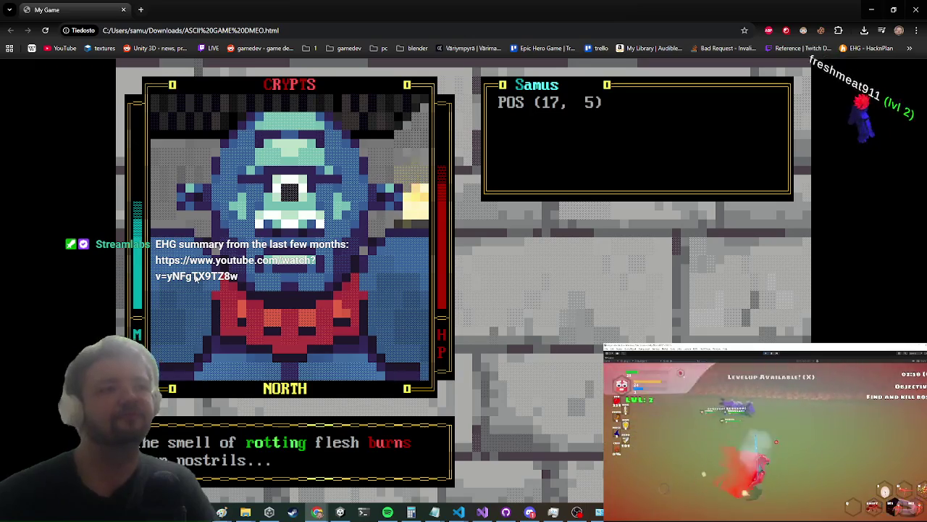
Using the arrow keys, walk west to 11, 8, then north to 11, 5
key(Up)
key(Up)
key(Up)
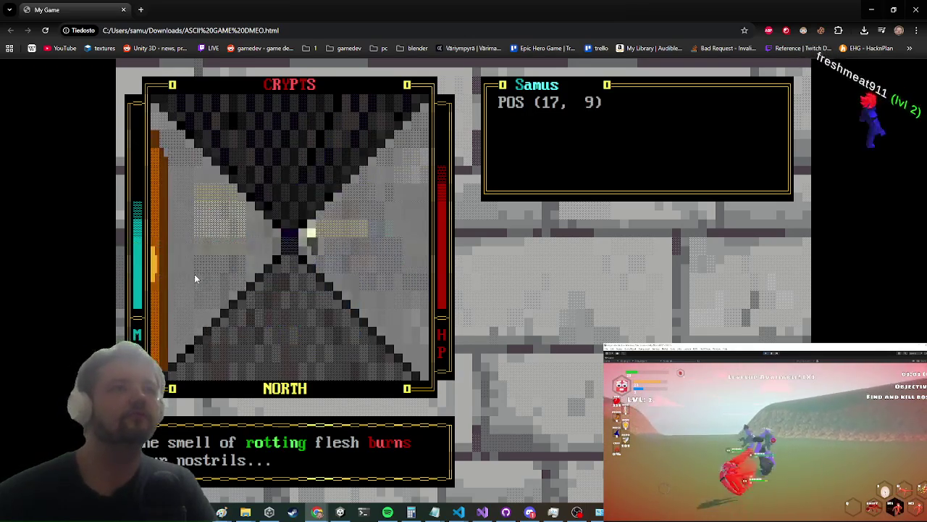
key(Left)
key(Left)
key(Left)
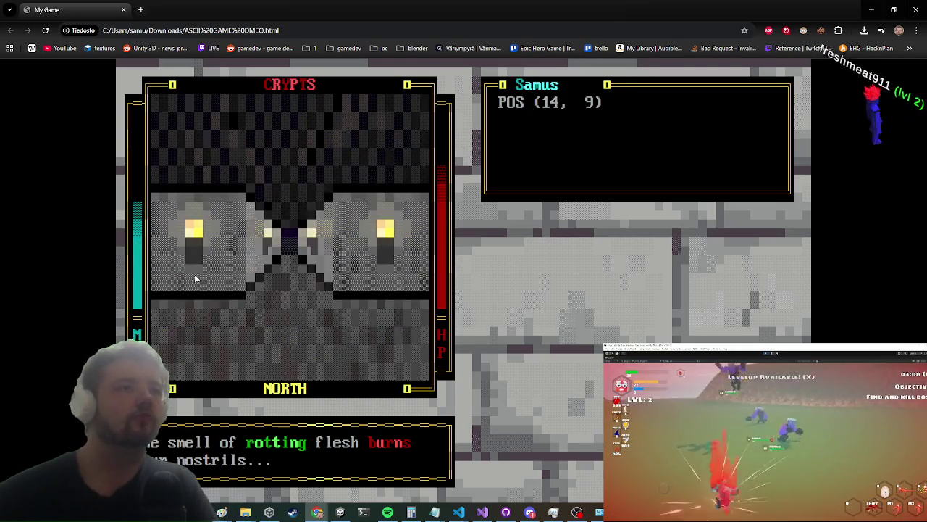
key(Down)
key(Down)
key(Up)
key(Left)
key(Left)
key(Left)
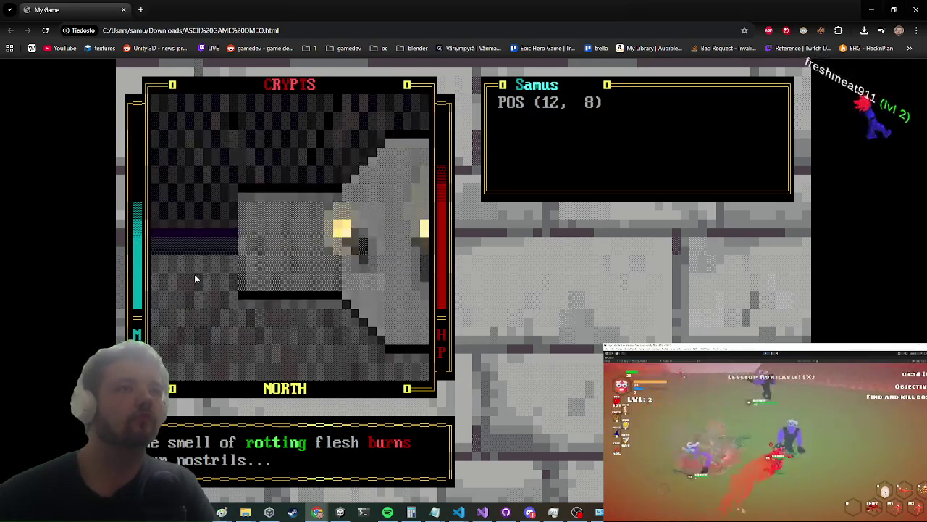
key(q)
key(e)
key(Up)
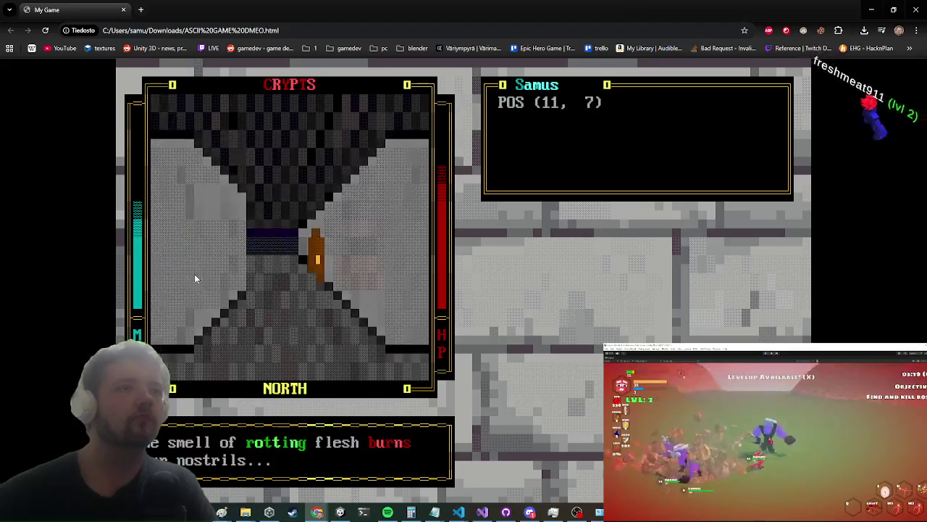
key(Up)
key(Up)
Head east to approach the cyclops again, then walk back to (17, 9)
key(e)
key(Up)
key(Up)
key(Up)
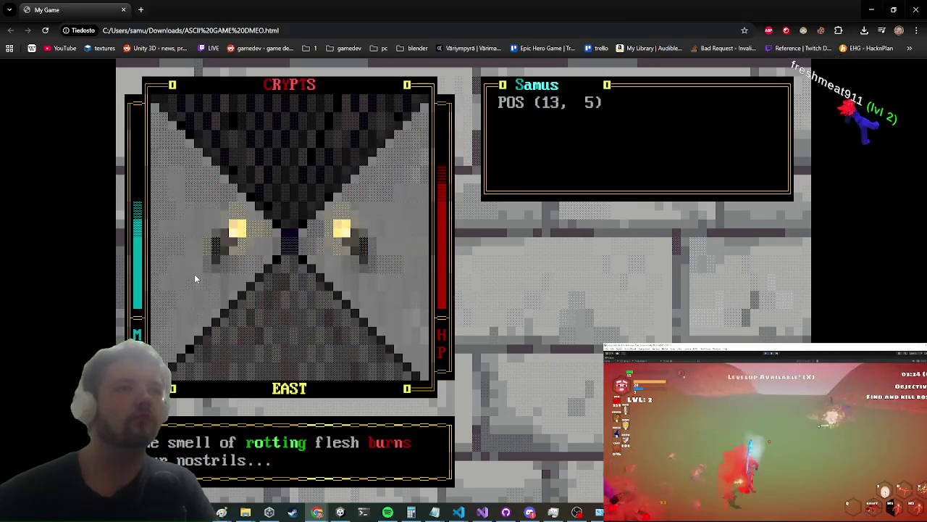
key(Up)
key(Up)
key(Up)
key(Down)
key(Down)
key(Down)
key(Down)
key(Down)
key(Up)
key(Up)
key(Up)
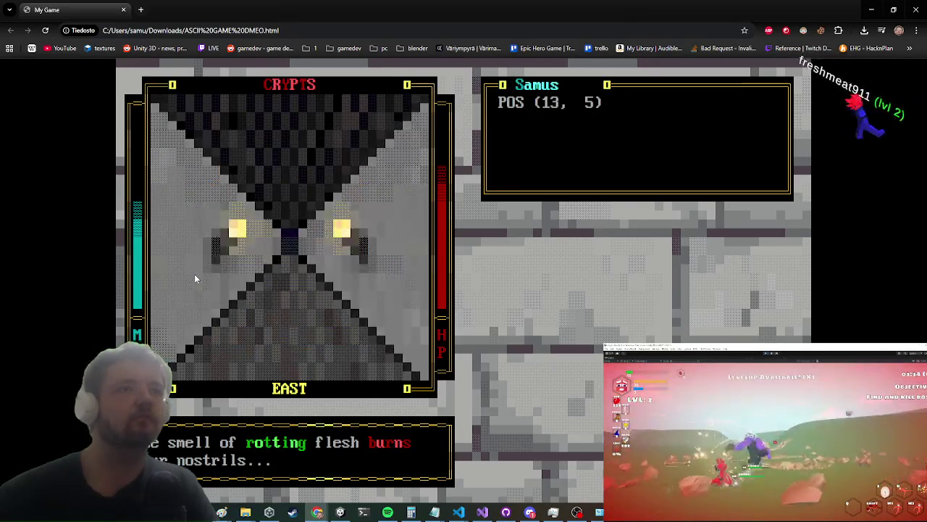
key(Up)
key(Up)
key(Up)
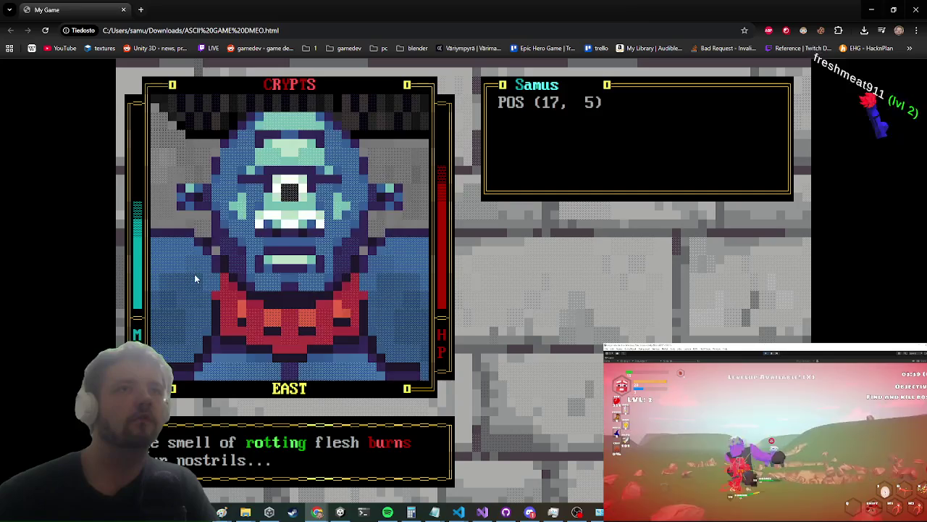
key(d)
key(Left)
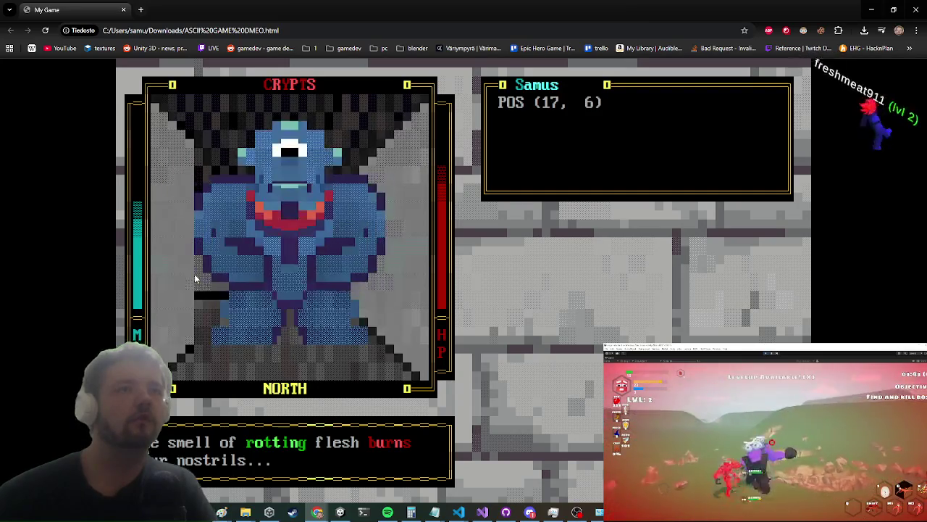
key(Up)
key(Down)
key(Down)
key(Down)
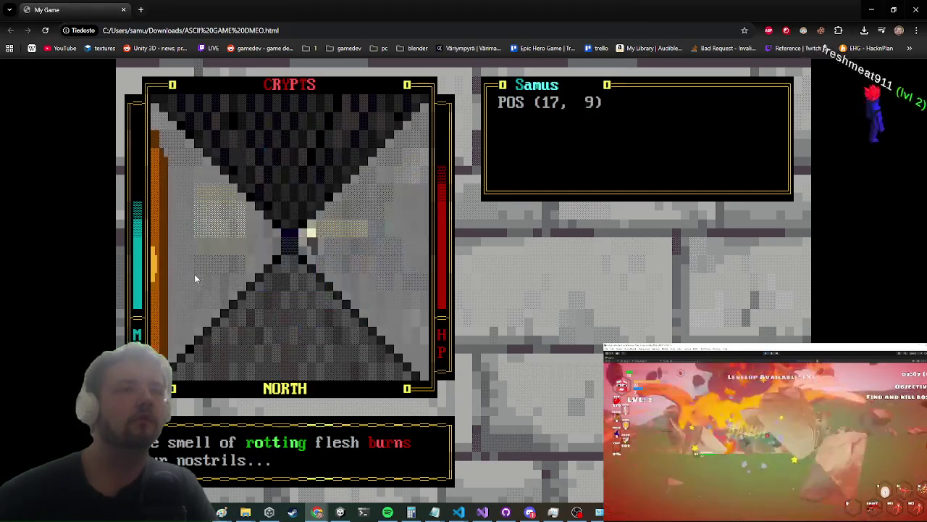
Move to (15, 9) and step toward the door and back
key(a)
key(a)
key(Left)
key(Left)
key(Left)
key(Up)
key(Up)
key(Down)
key(Down)
key(Right)
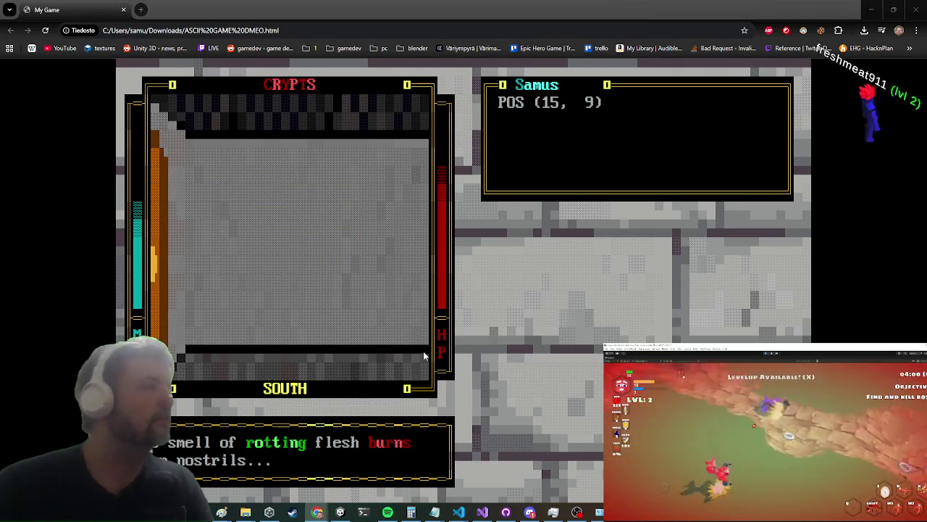
Try the wooden door, finish at (14, 7) facing west, and leave the game for the code editor
click(279, 318)
key(Left)
key(Up)
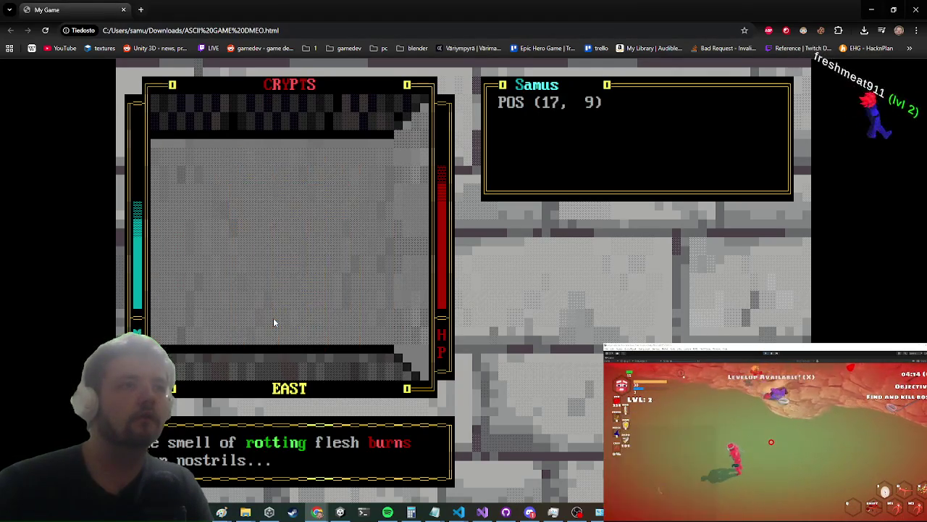
key(Left)
key(Up)
key(a)
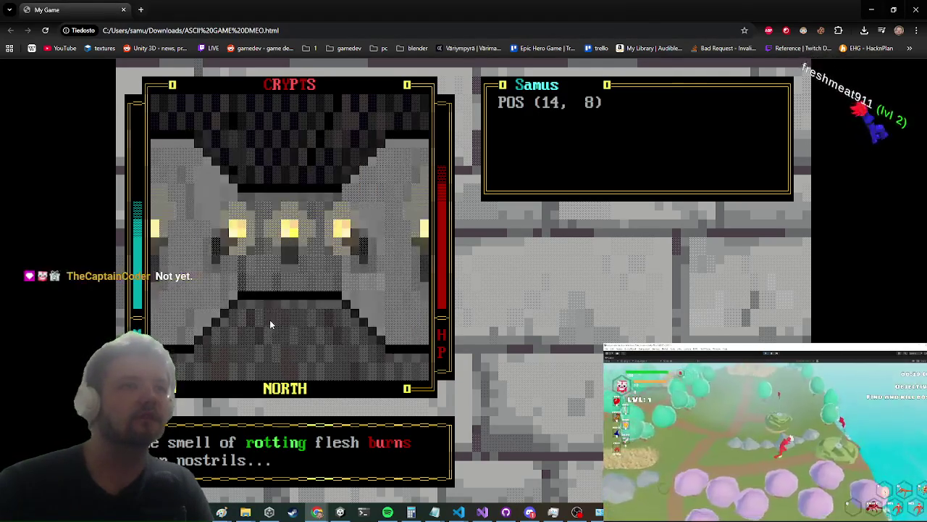
key(Up)
key(Left)
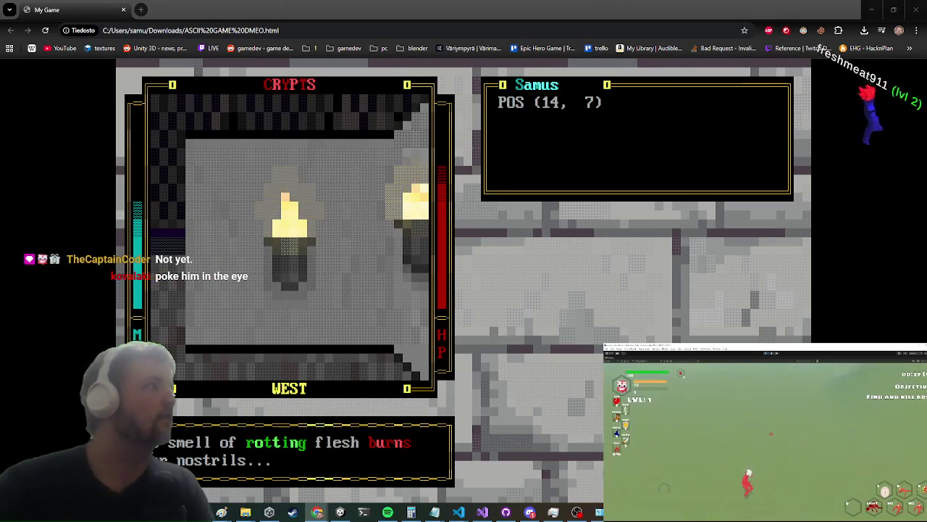
key(alt+Tab)
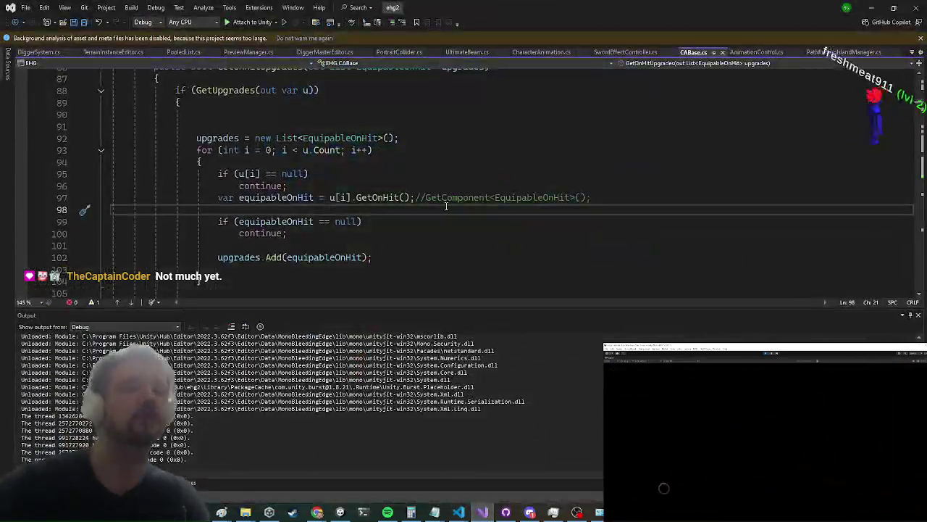
Open EHGUIManager.cs via the 'ehguimana' code search and jump to line 303
key(ctrl+t)
text(ehguimana)
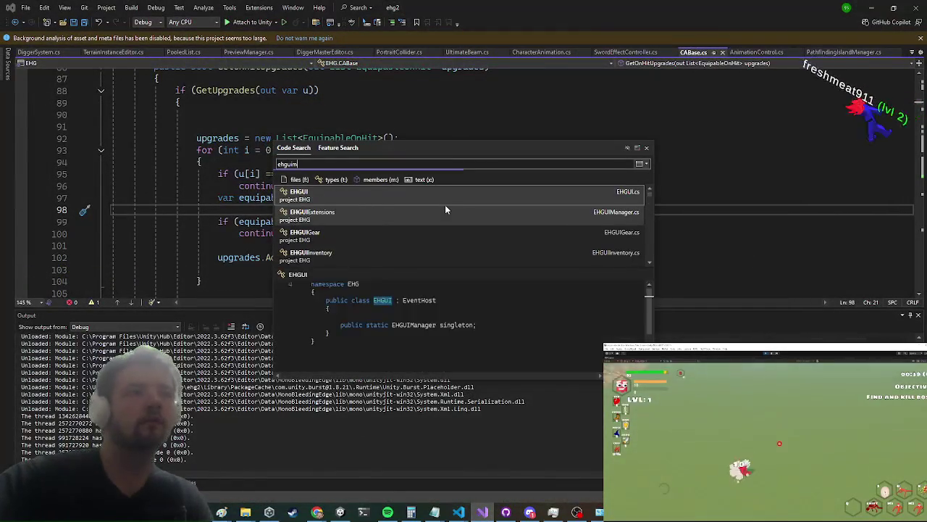
key(Return)
key(ctrl+g)
text(303)
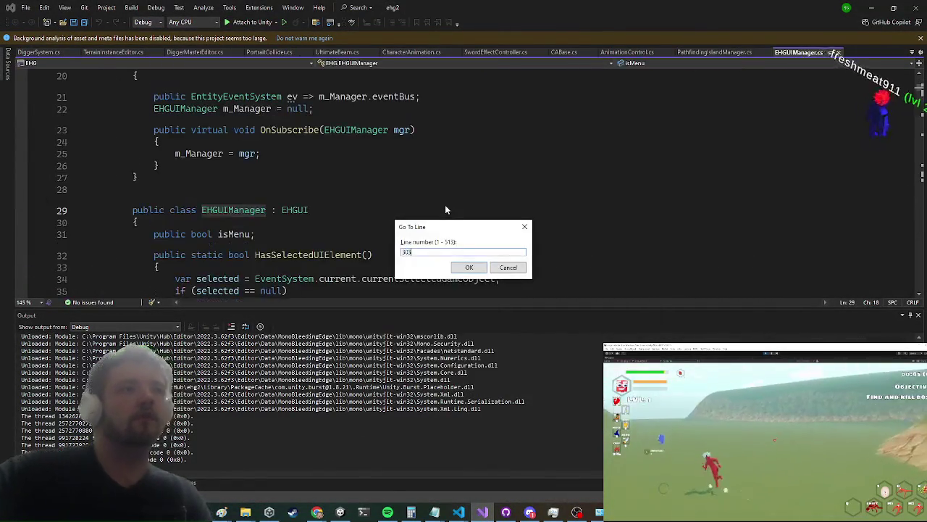
key(Return)
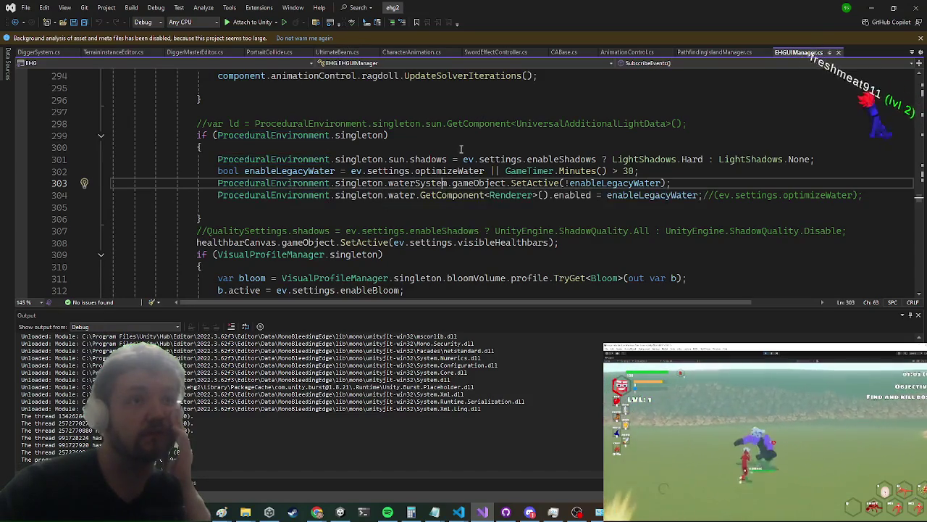
Declare 'var proc = ProceduralEnvironment.singleton;' and use proc on the sun shadows line
double_click(446, 185)
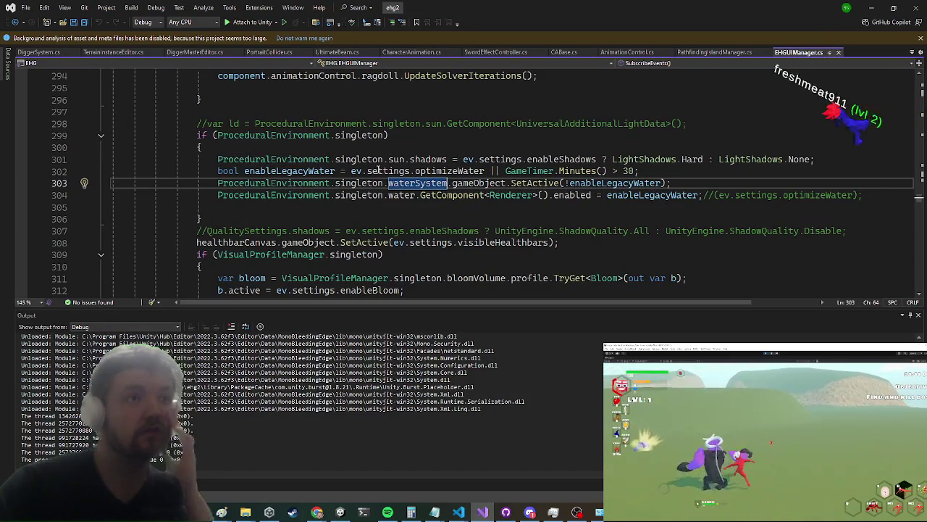
click(227, 159)
click(217, 159)
key(Delete)
text(proc)
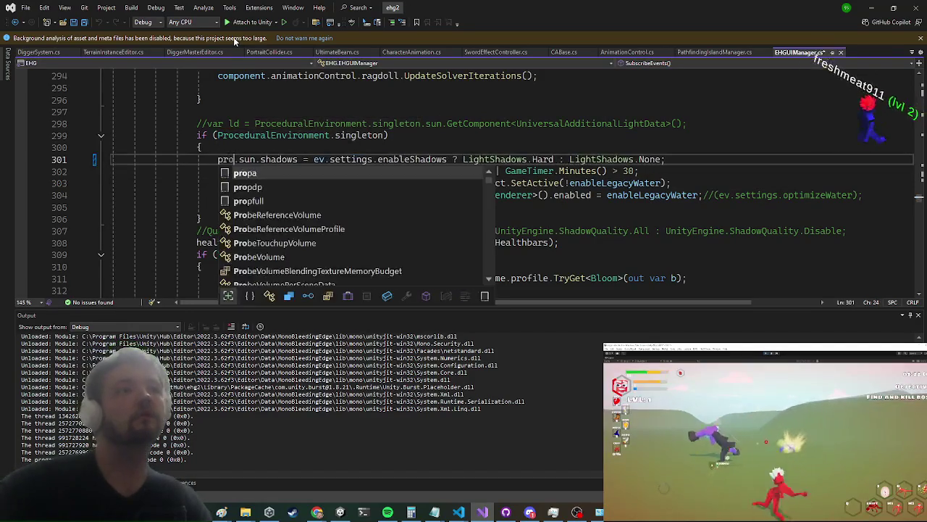
key(Escape)
key(ctrl+Return)
text(var proc =)
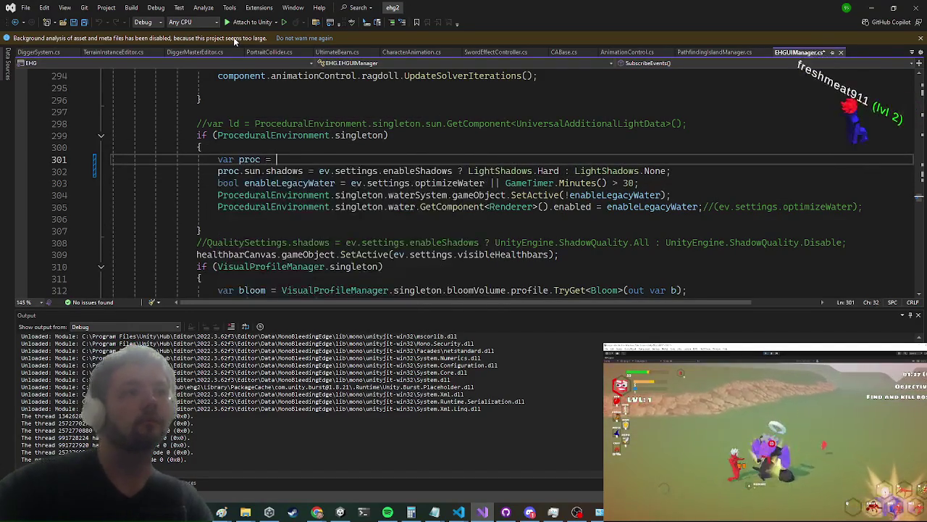
text(ProceduralEnvironment.singleton)
text(;)
Replace the remaining ProceduralEnvironment.singleton references with proc using a column selection
key(Down)
key(Down)
key(Down)
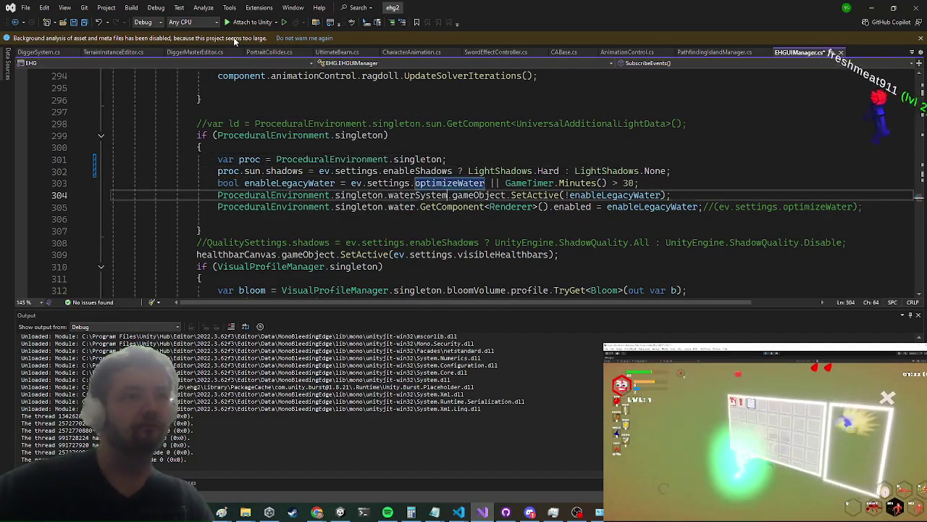
key(Left)
key(Left)
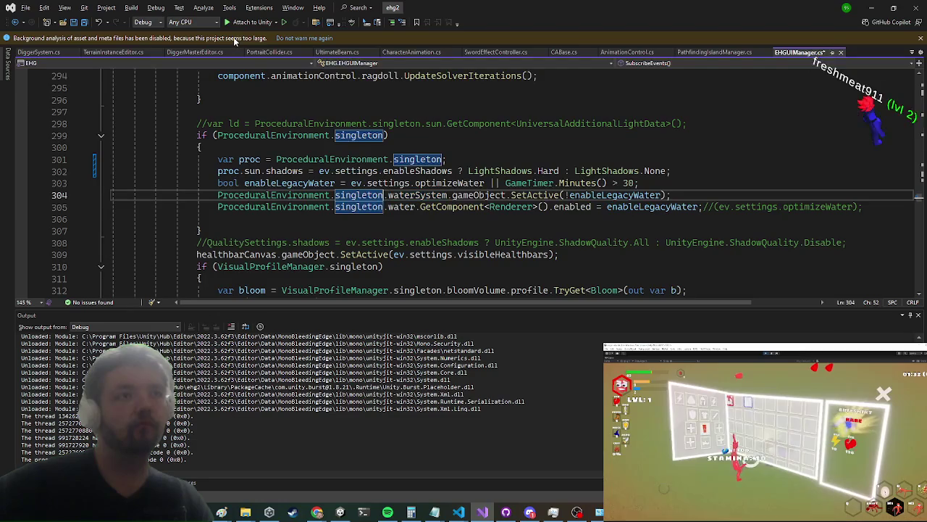
key(shift+alt+Down)
key(ctrl+shift+Left)
text(s)
key(ctrl+BackSpace)
key(ctrl+BackSpace)
key(ctrl+BackSpace)
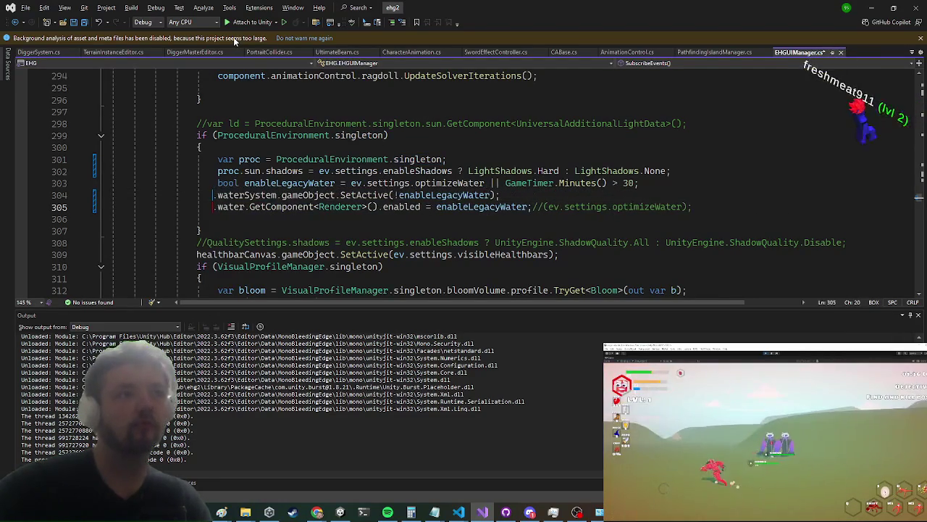
text(proc)
key(Escape)
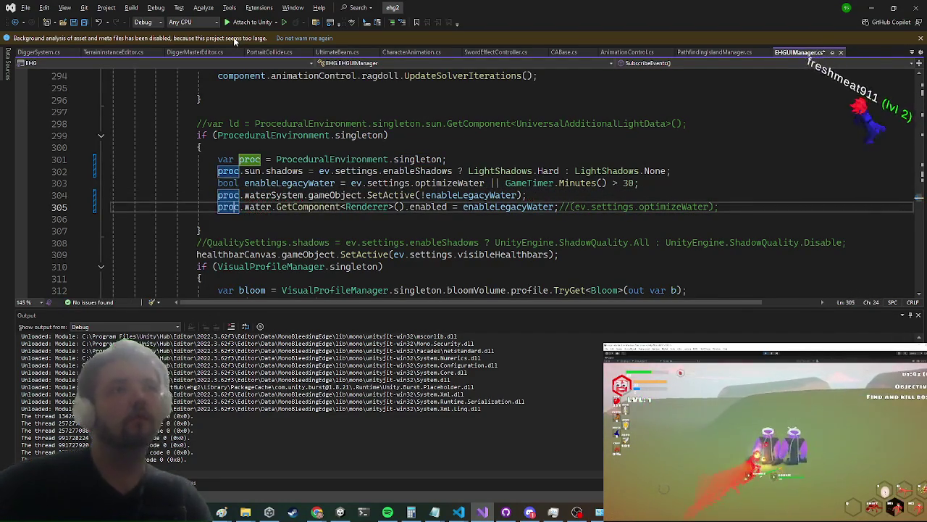
Guard the water-system toggle with 'if (proc.waterSystem != null)', then return to Unity
key(Up)
key(ctrl+Return)
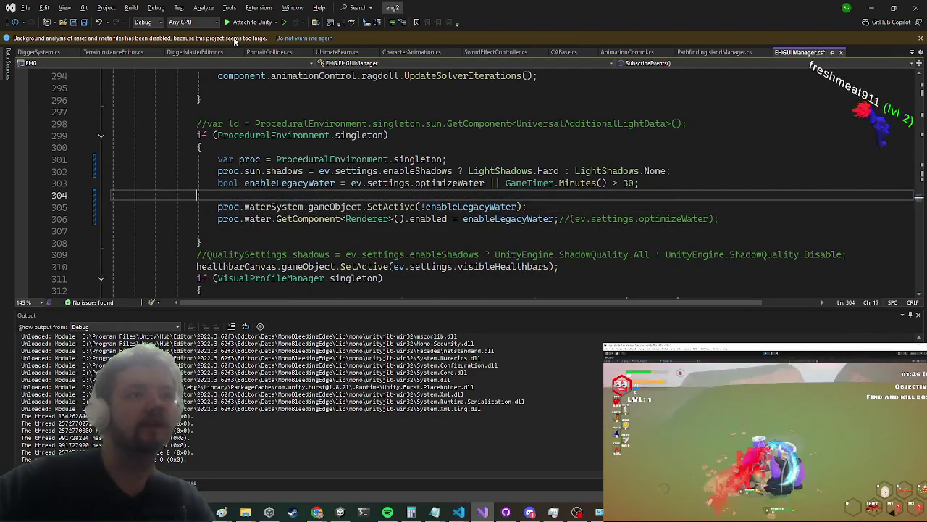
text(i)
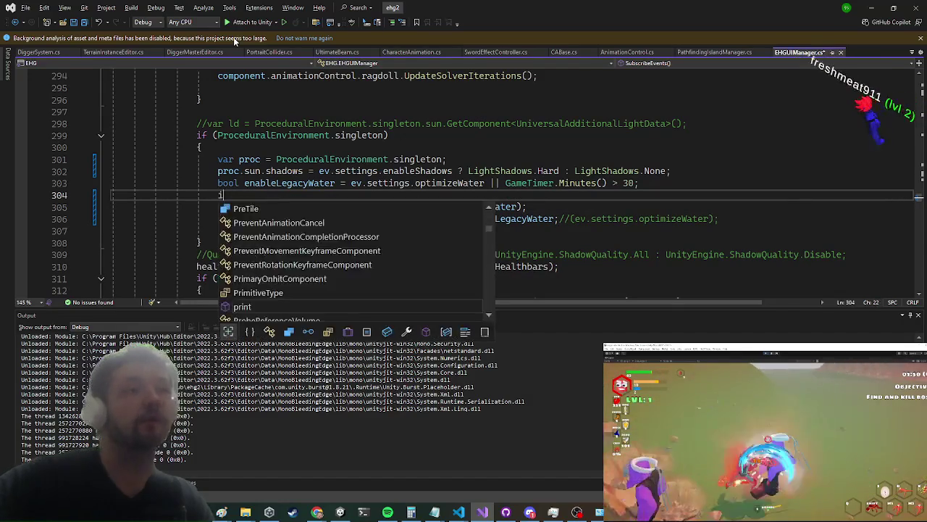
text(f(proj.)
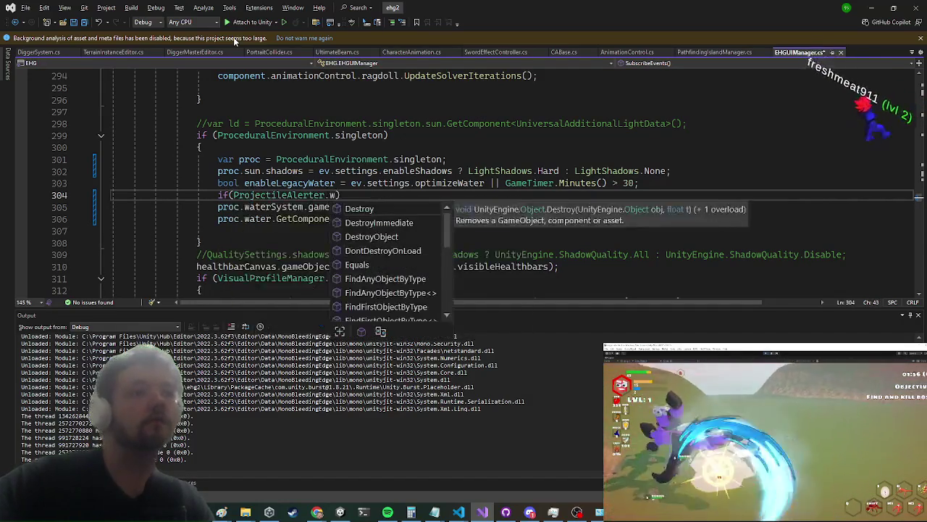
key(BackSpace)
key(BackSpace)
text(c.water)
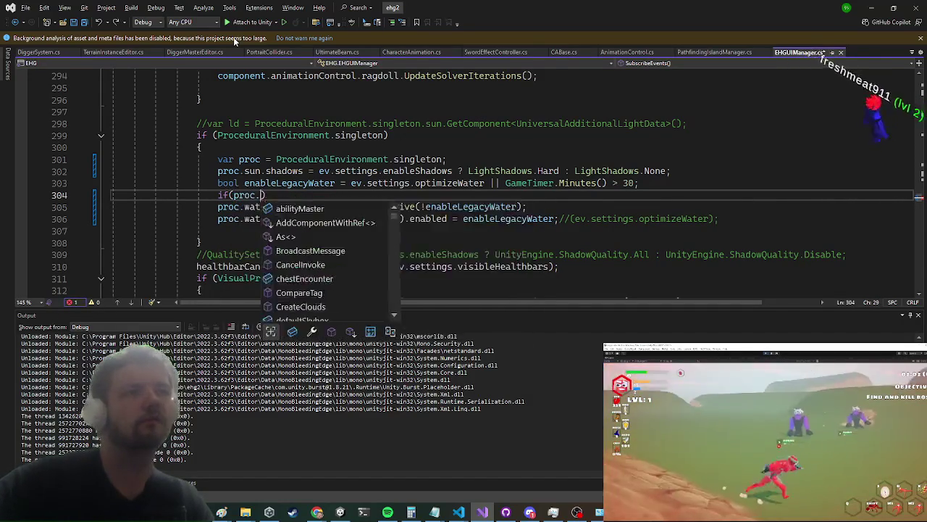
key(BackSpace)
text(ater)
key(Tab)
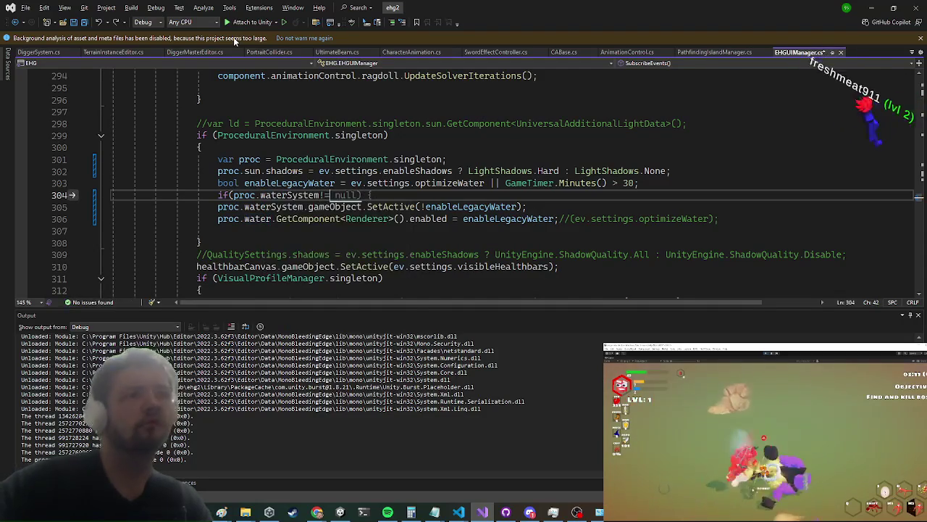
text(null))
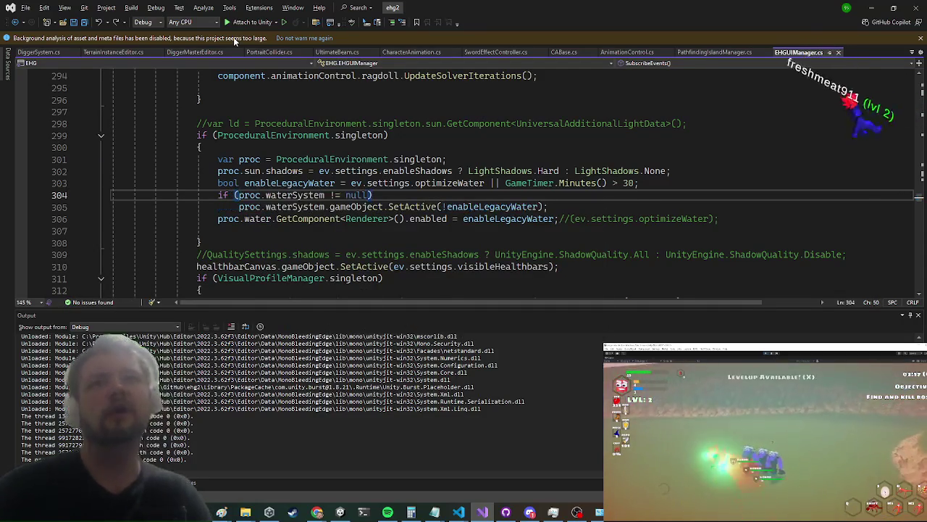
key(alt+Tab)
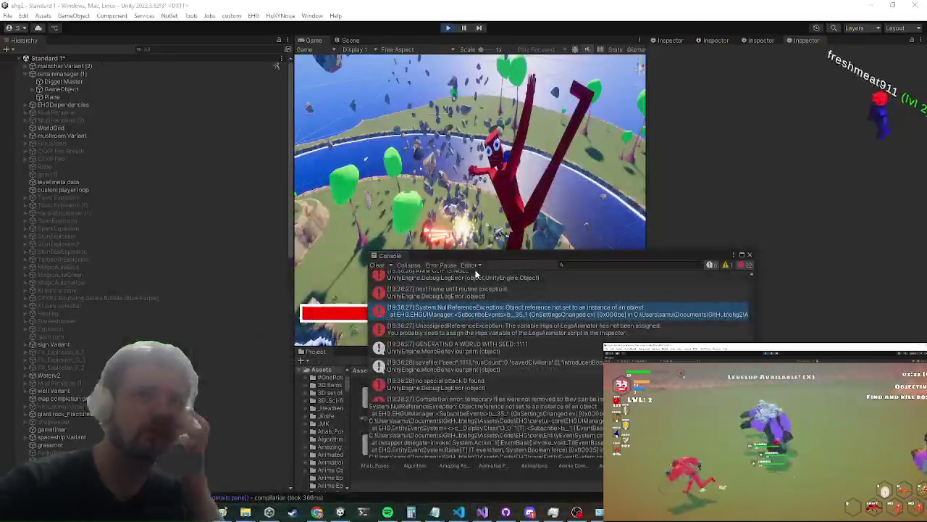
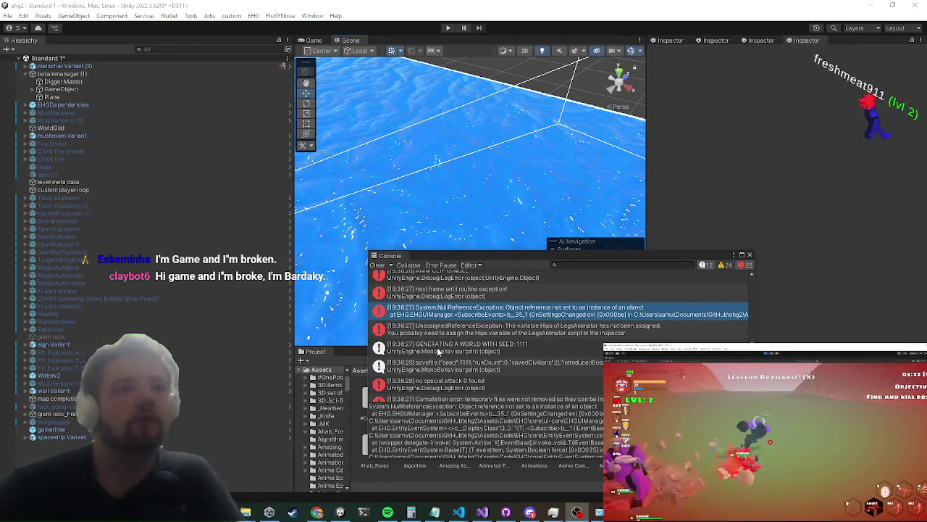
Empty the Console log so it shows zero errors, warnings or messages
scroll(438, 352, down, 5)
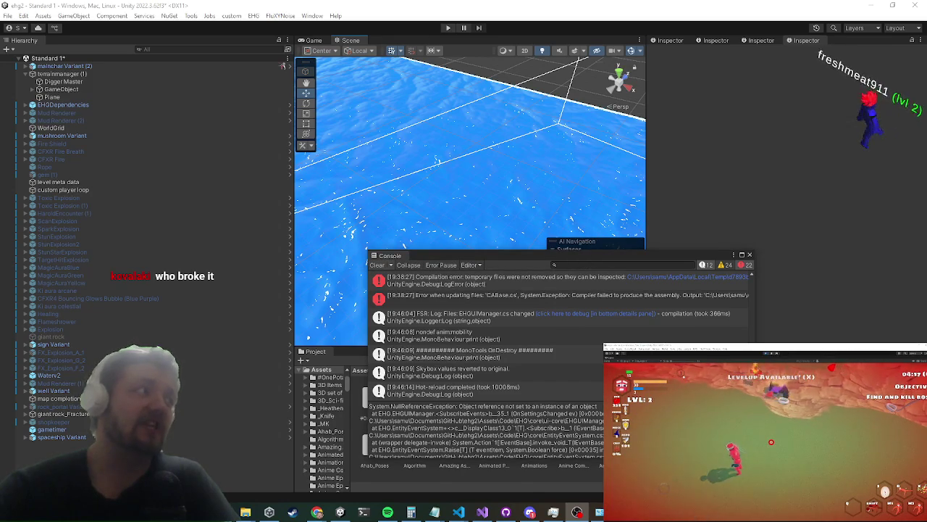
click(378, 265)
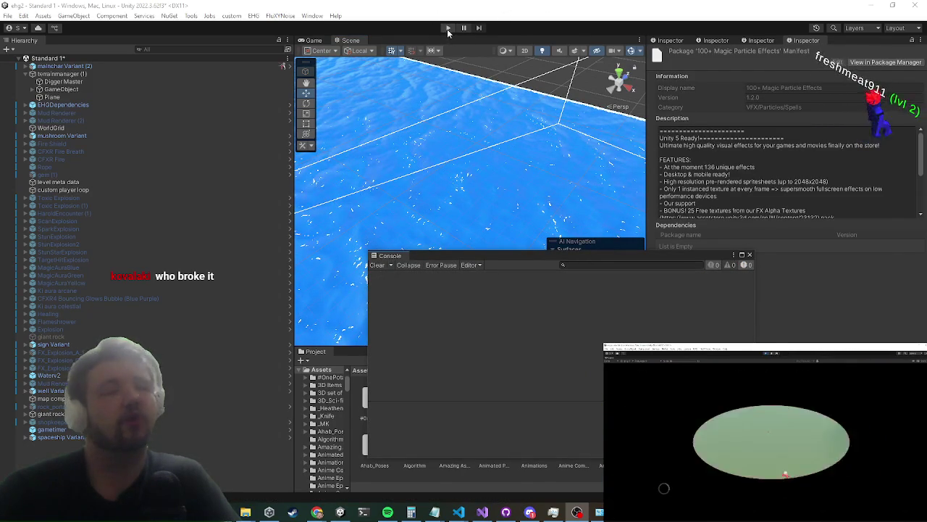
Start play mode and read the stack trace of an animation clip error
click(447, 29)
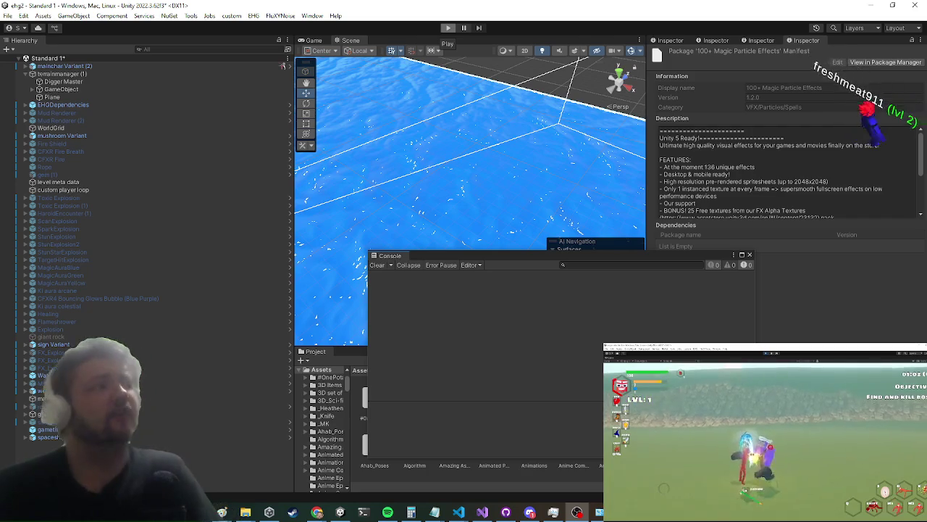
click(448, 27)
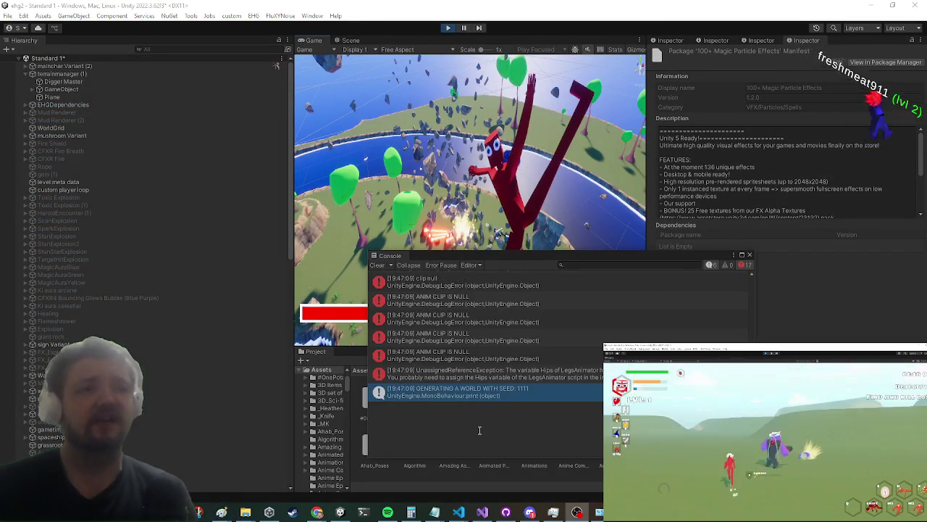
click(547, 349)
scroll(508, 317, up, 2)
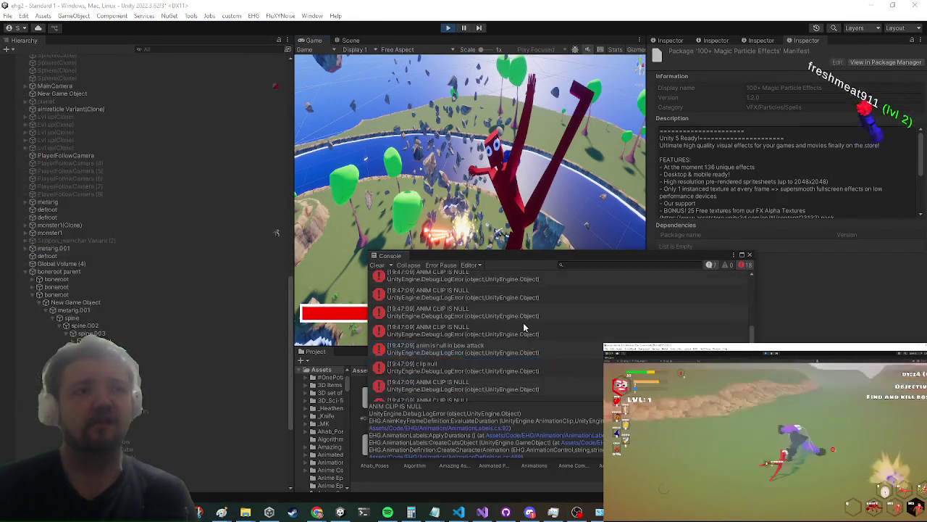
scroll(507, 317, up, 3)
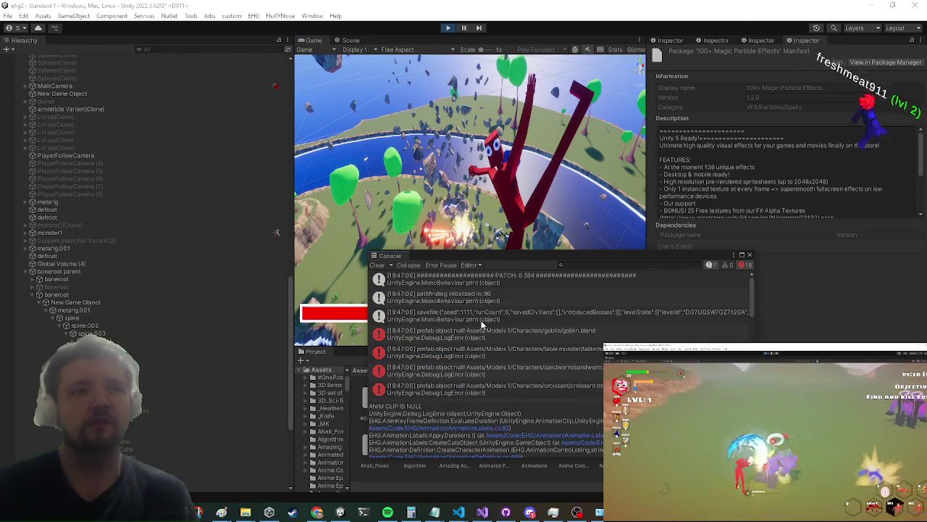
scroll(483, 323, down, 5)
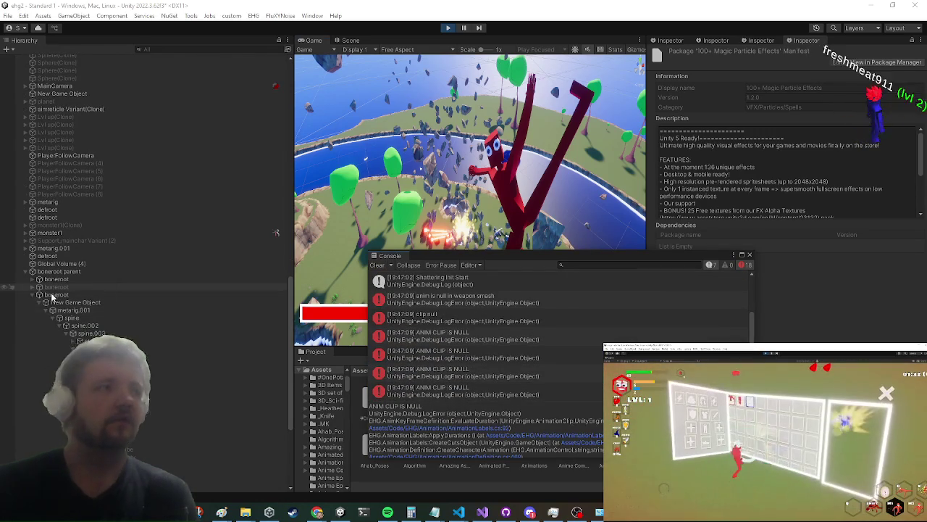
Select the boneroot parent object and look around the running level in the Scene view
click(24, 274)
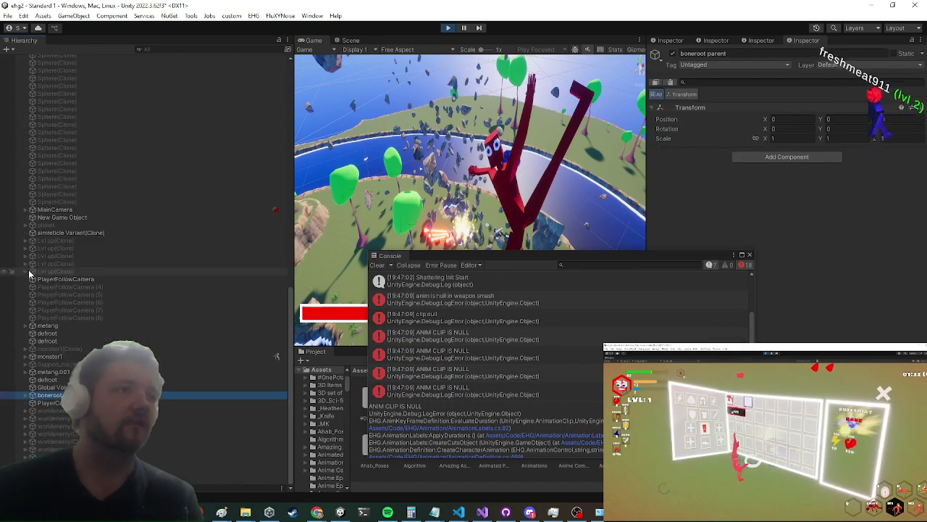
click(346, 40)
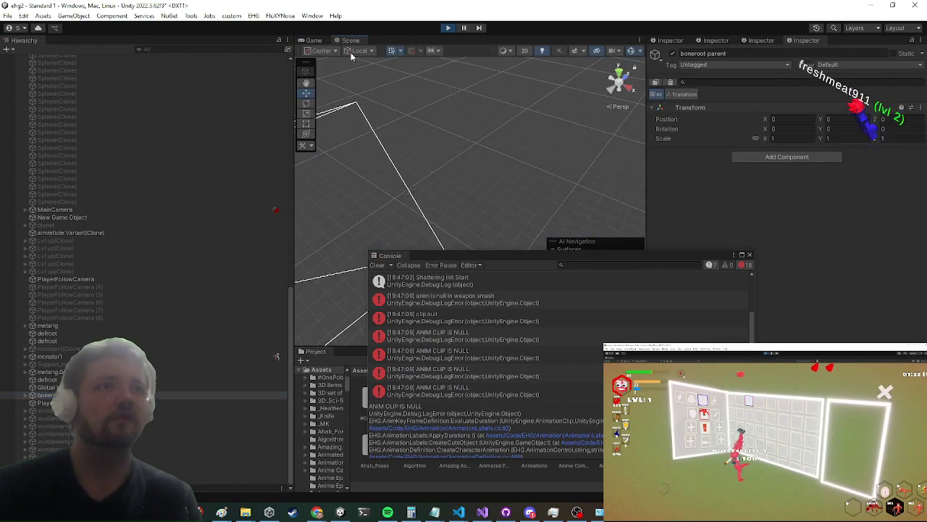
scroll(502, 197, down, 5)
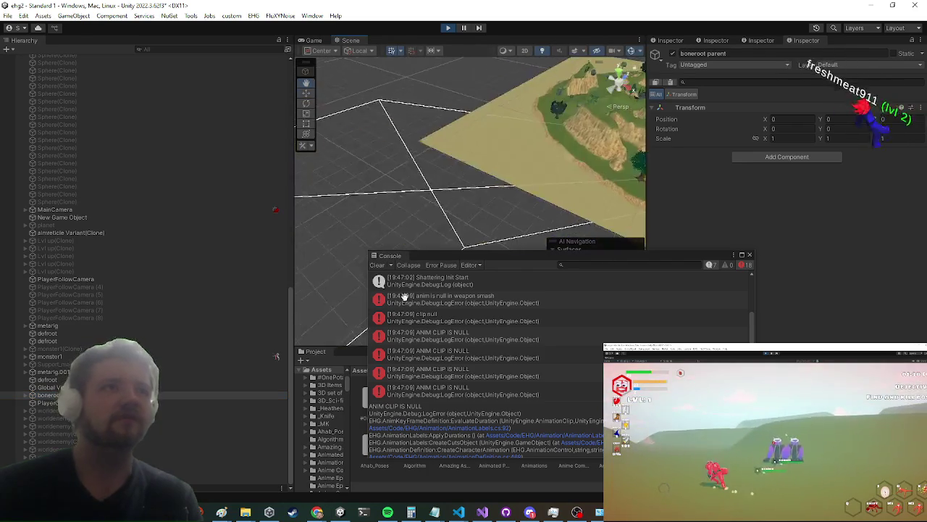
scroll(503, 196, up, 3)
scroll(336, 94, up, 3)
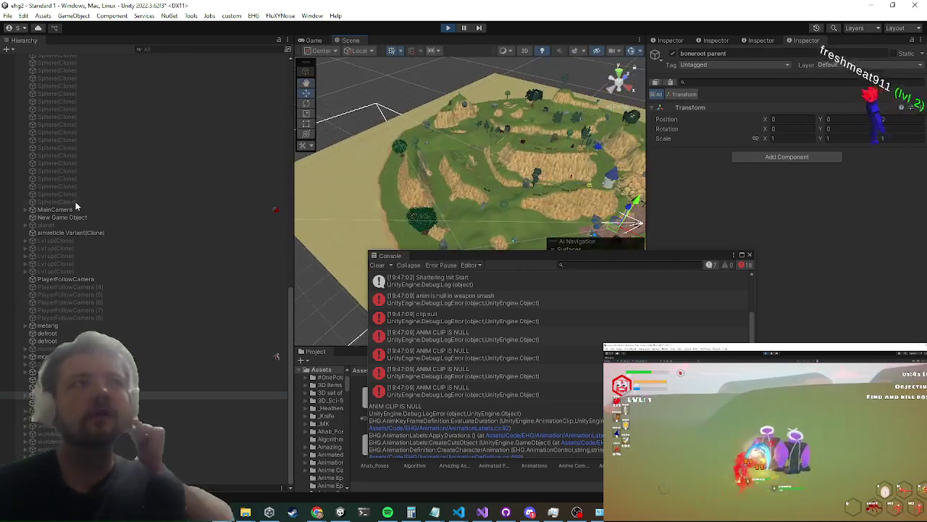
scroll(337, 94, up, 4)
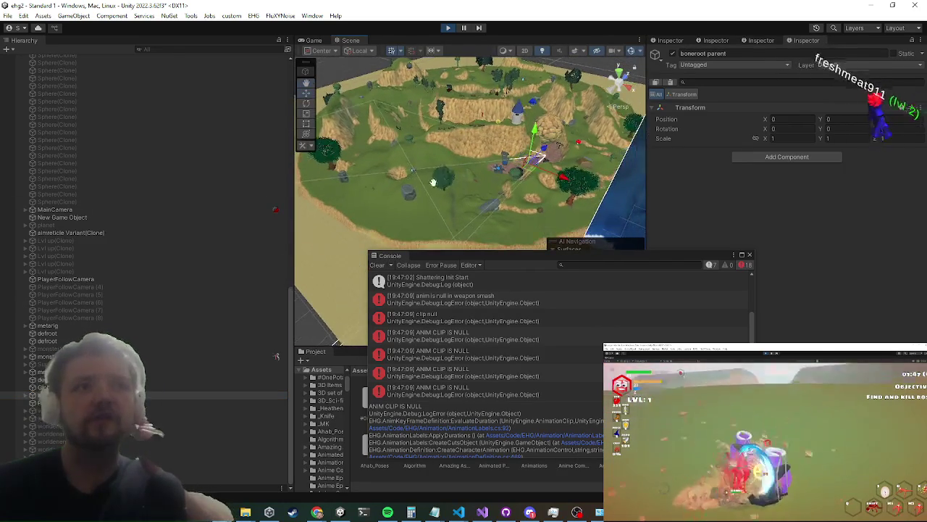
scroll(337, 94, up, 4)
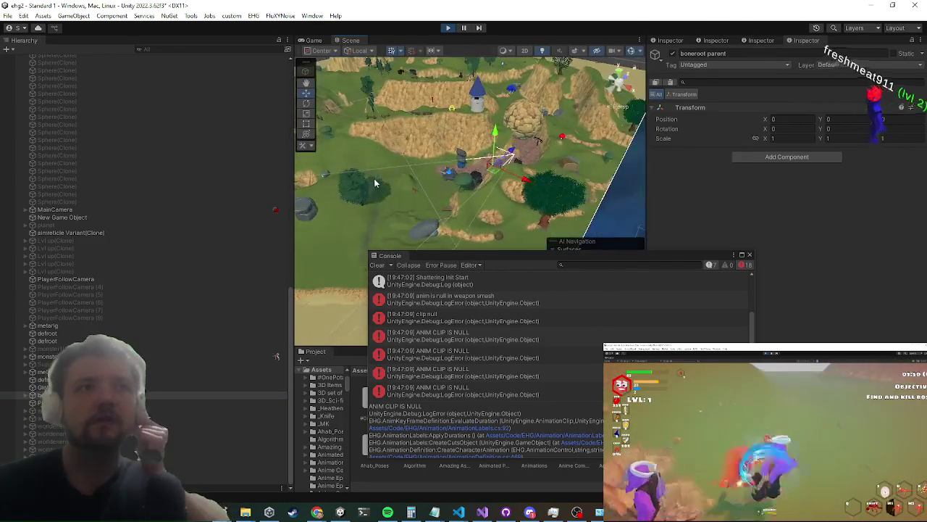
scroll(384, 183, up, 5)
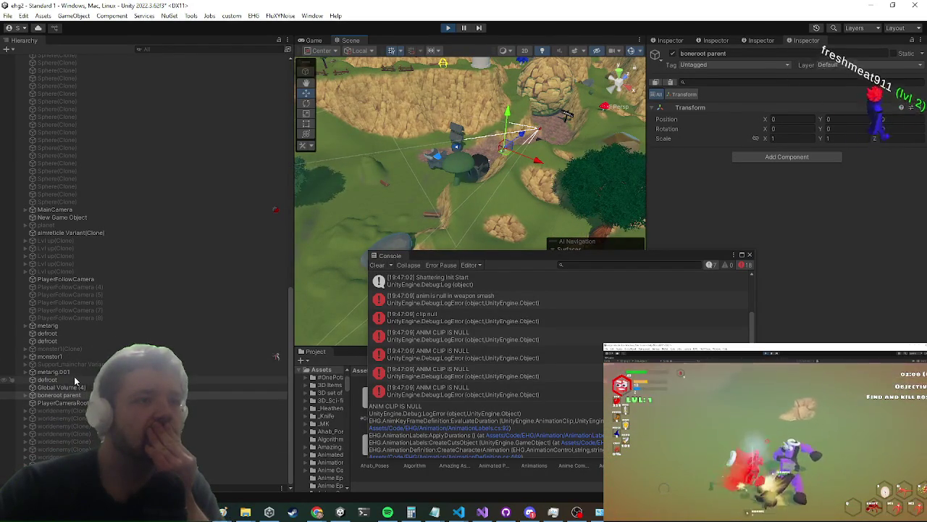
scroll(74, 391, up, 20)
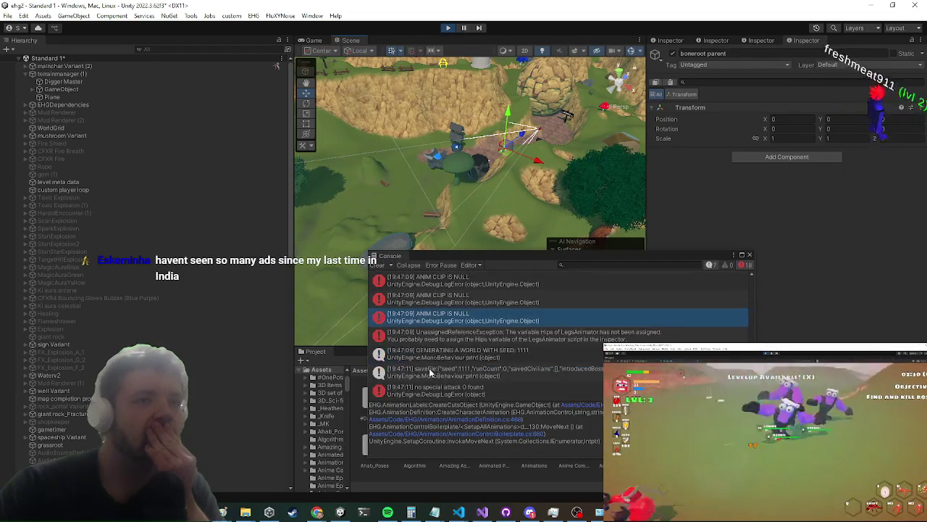
Return to the Game view of the running level, then stop play mode
click(309, 41)
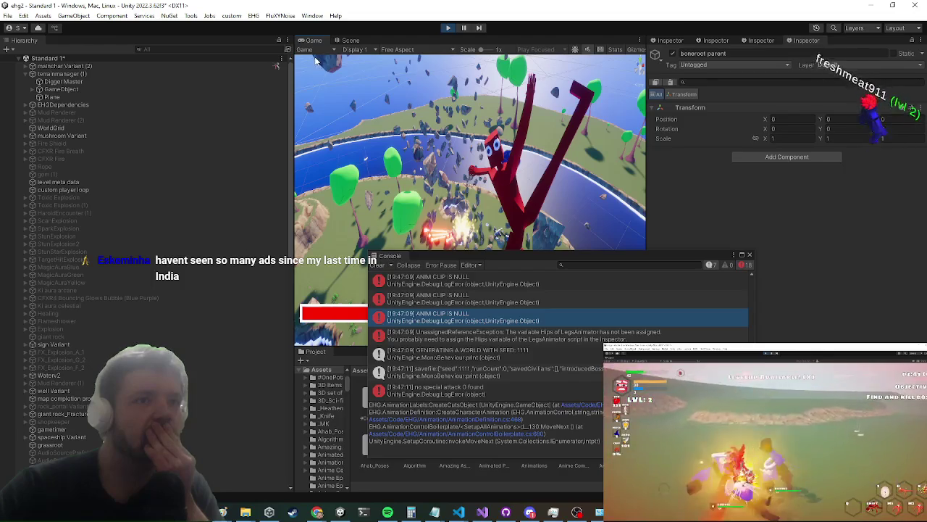
scroll(159, 315, down, 15)
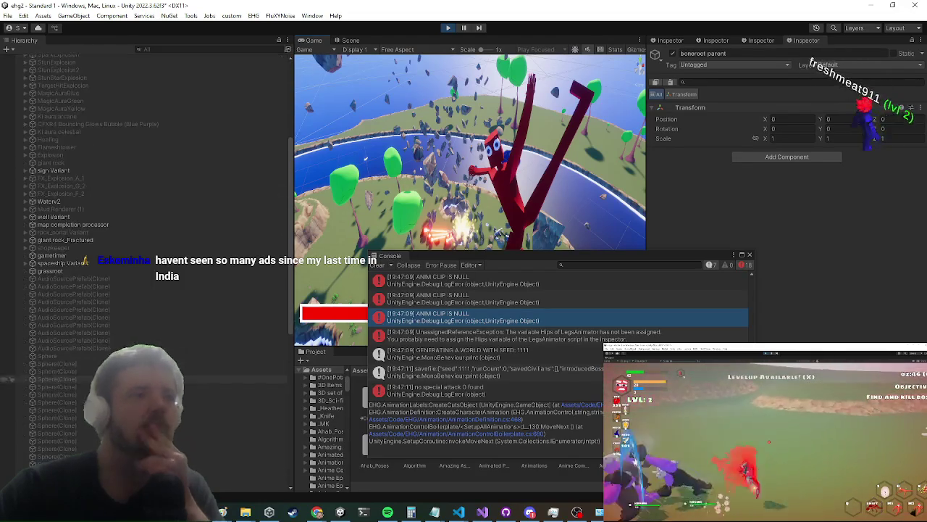
scroll(158, 314, down, 5)
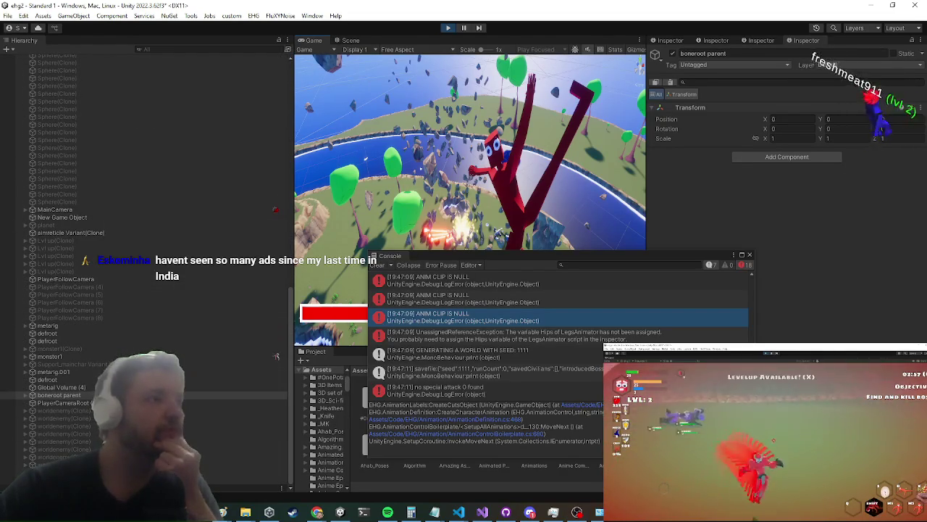
click(447, 27)
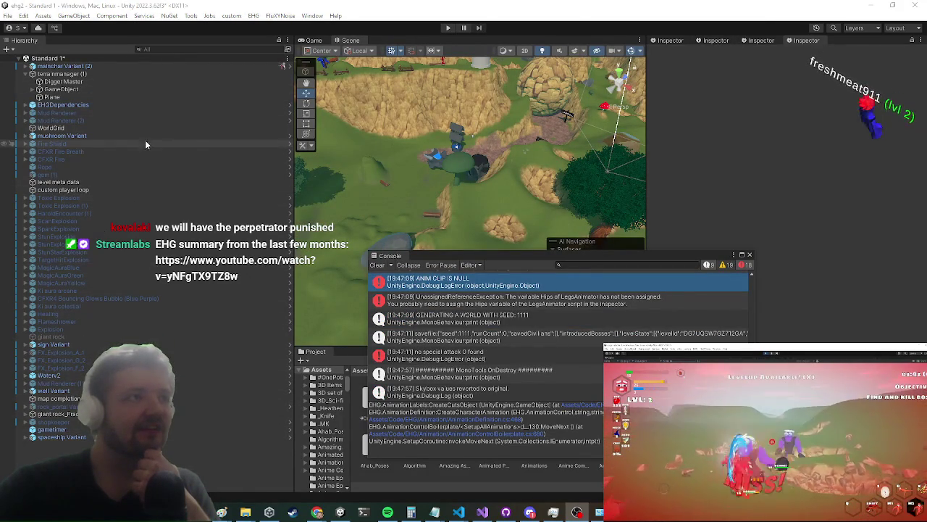
Orbit to view the whole island, pick the Standard 1Terrain object and delete it
scroll(374, 203, down, 1)
scroll(375, 165, down, 5)
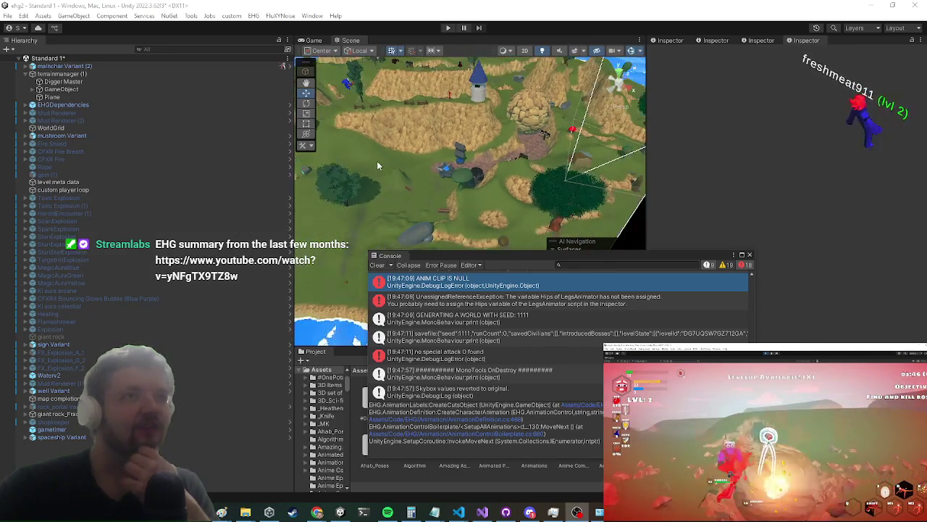
scroll(378, 165, down, 5)
mouse_move(345, 189)
mouse_down()
mouse_move(431, 186)
mouse_move(416, 207)
mouse_up()
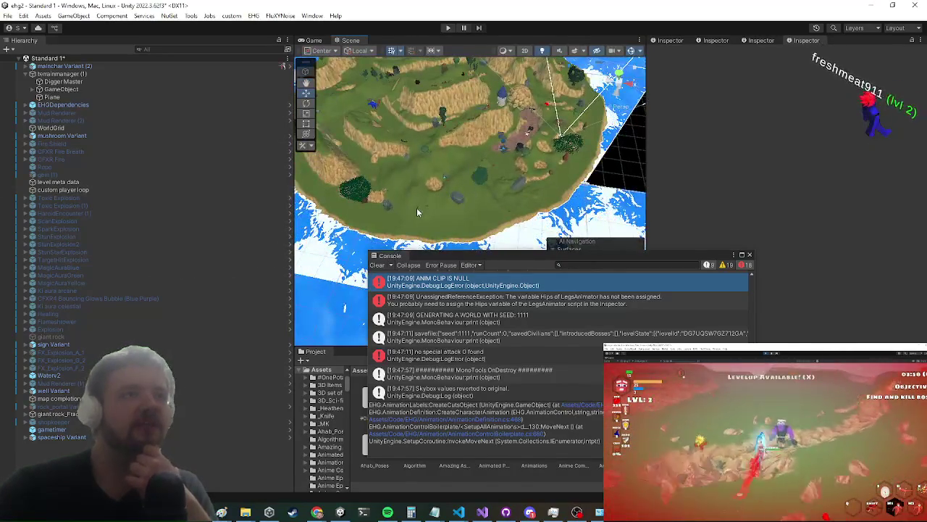
click(417, 208)
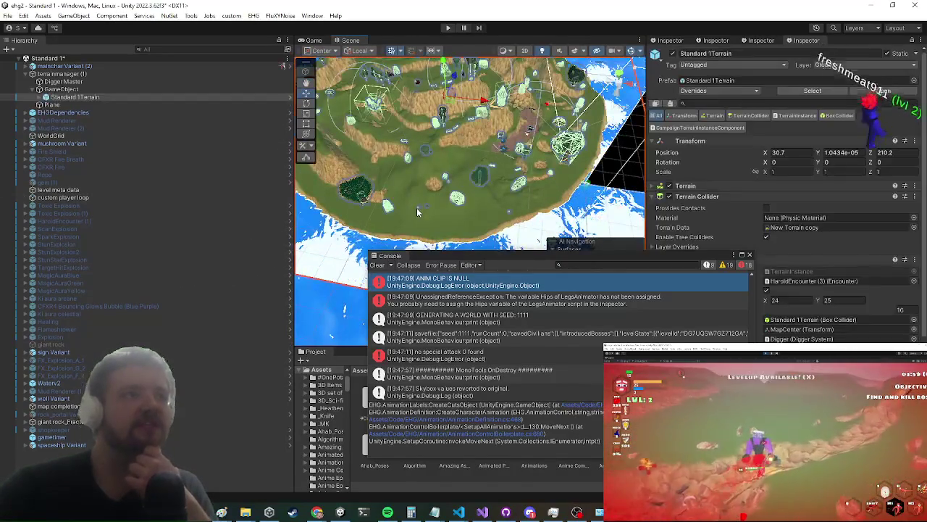
right_click(68, 97)
click(90, 106)
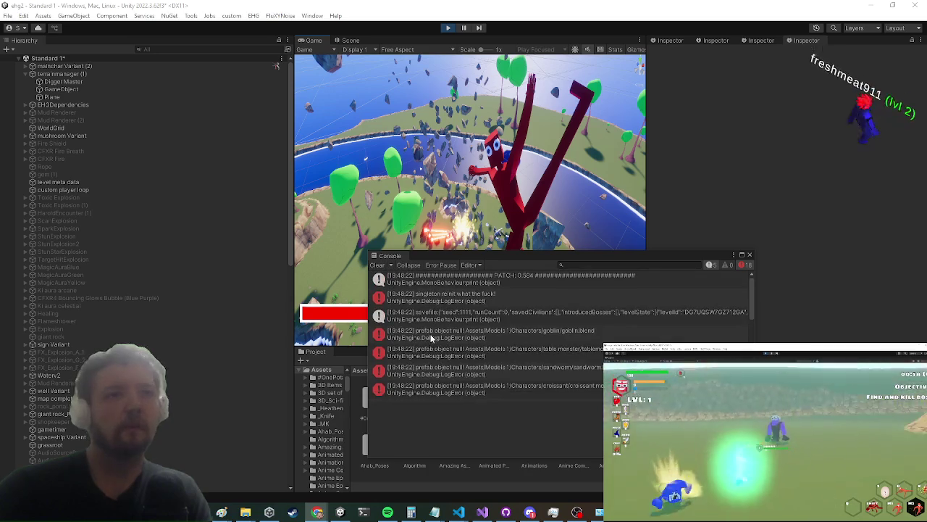
Read the stack traces of the singleton reinit and clip null Console errors
click(435, 298)
scroll(414, 329, down, 2)
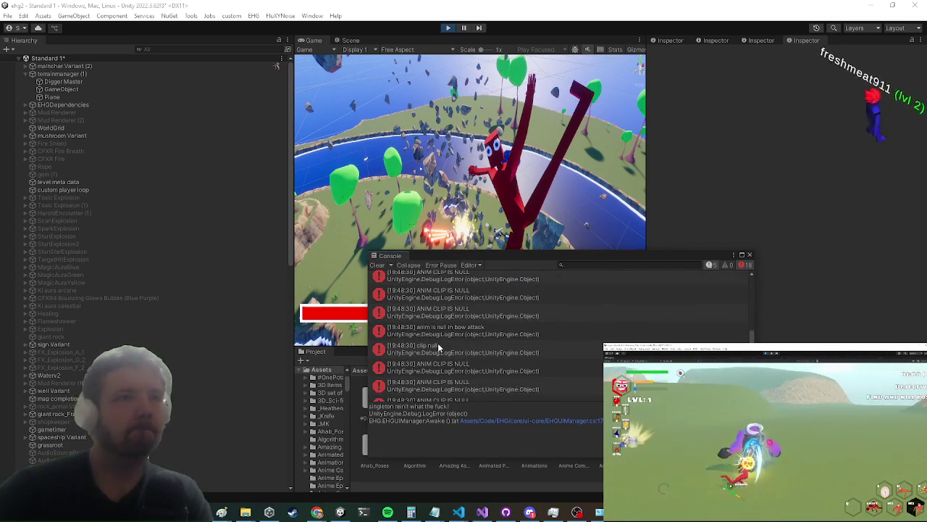
click(437, 348)
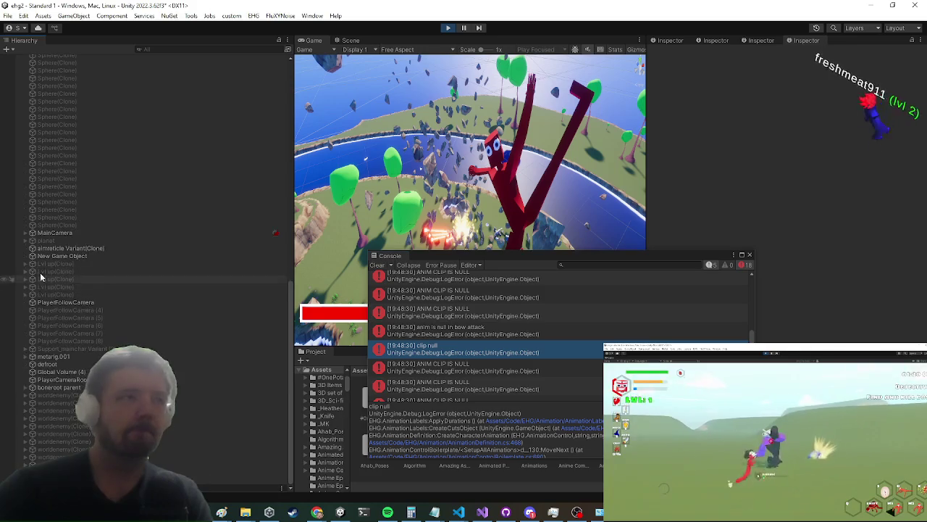
scroll(73, 248, up, 5)
scroll(74, 274, up, 5)
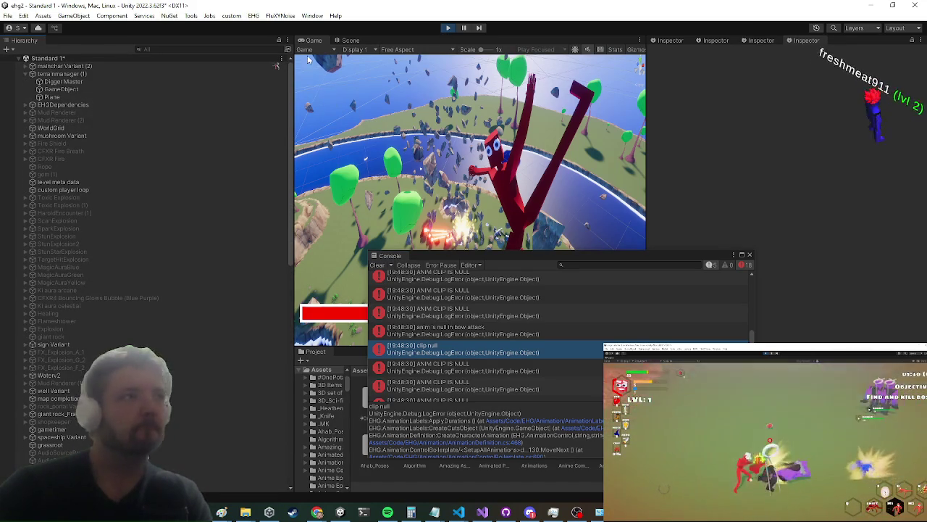
In the Scene view, orbit the camera and select the blue waterline strip to inspect it
click(350, 40)
mouse_move(419, 115)
mouse_down()
mouse_move(395, 113)
mouse_move(427, 145)
mouse_move(435, 184)
mouse_move(648, 46)
mouse_move(454, 130)
mouse_move(447, 119)
mouse_up()
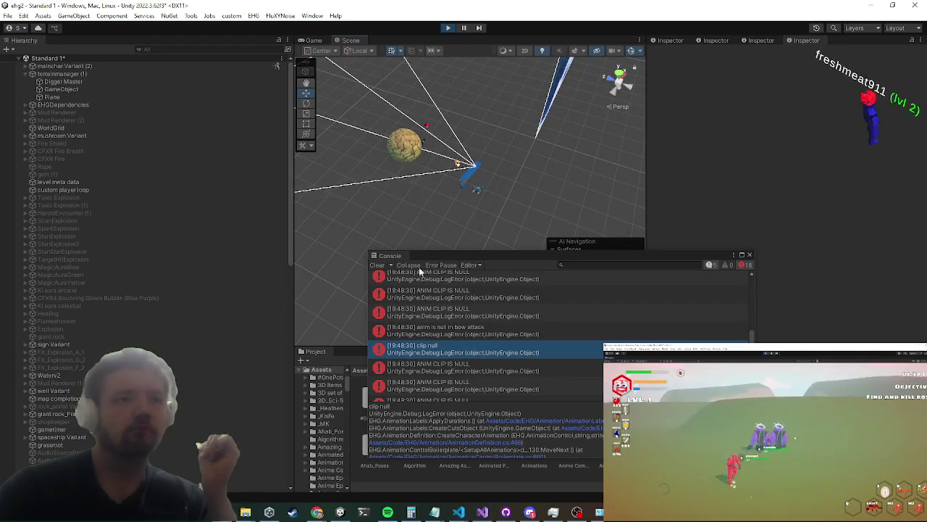
scroll(479, 156, up, 5)
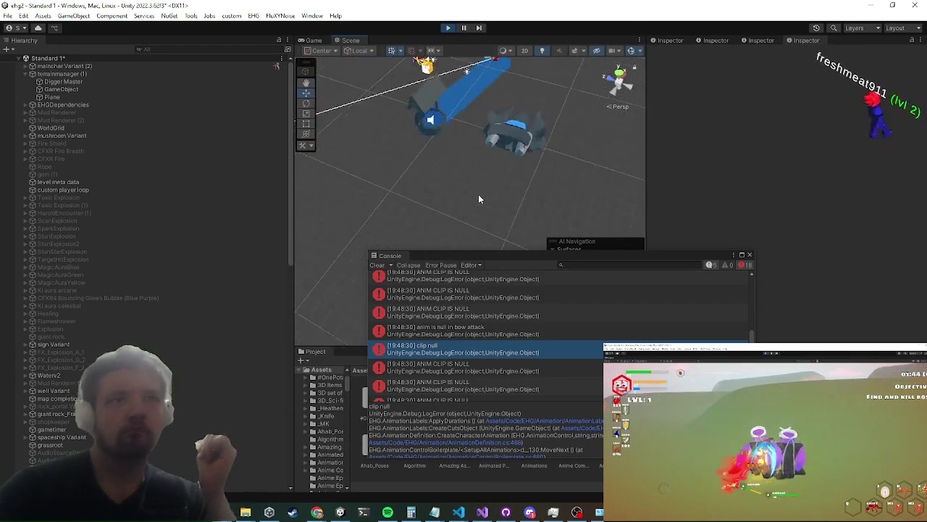
scroll(472, 146, down, 5)
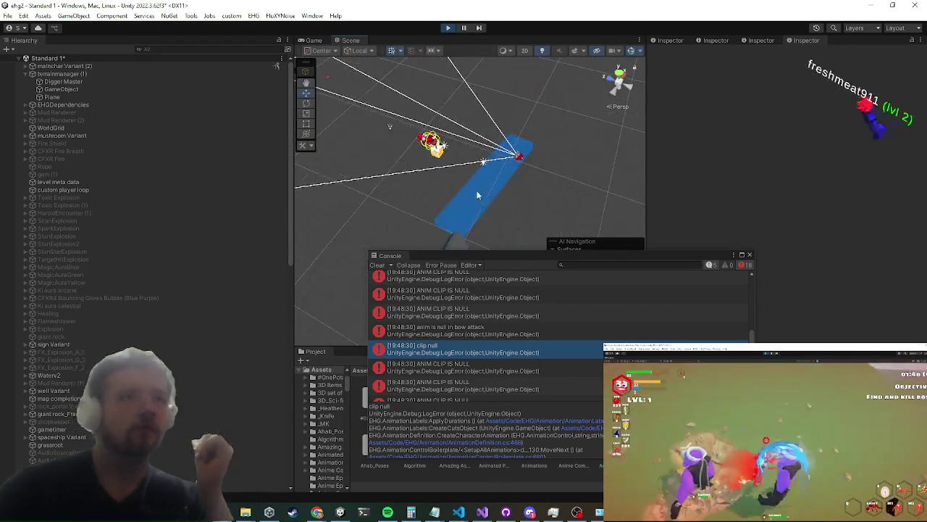
click(471, 202)
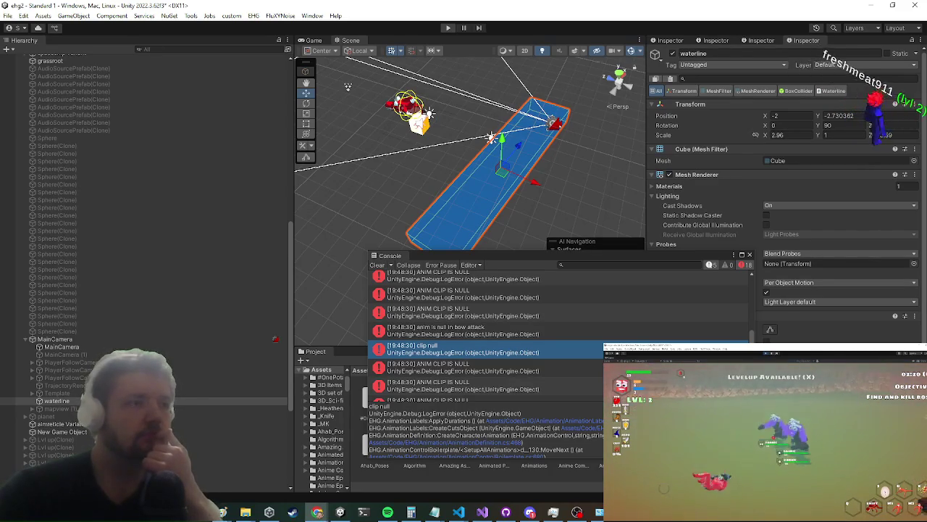
Select the spaceship Variant object and show its Prefab Factory settings
scroll(145, 363, up, 10)
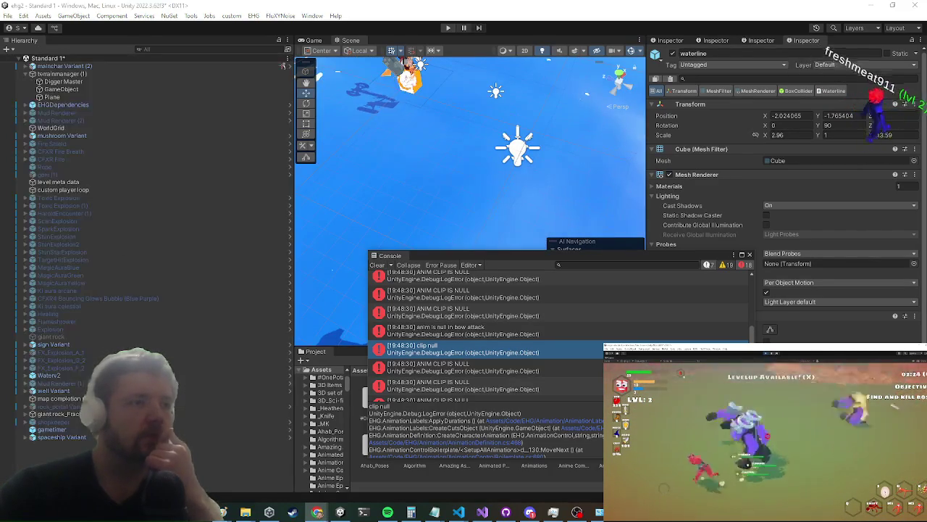
click(58, 438)
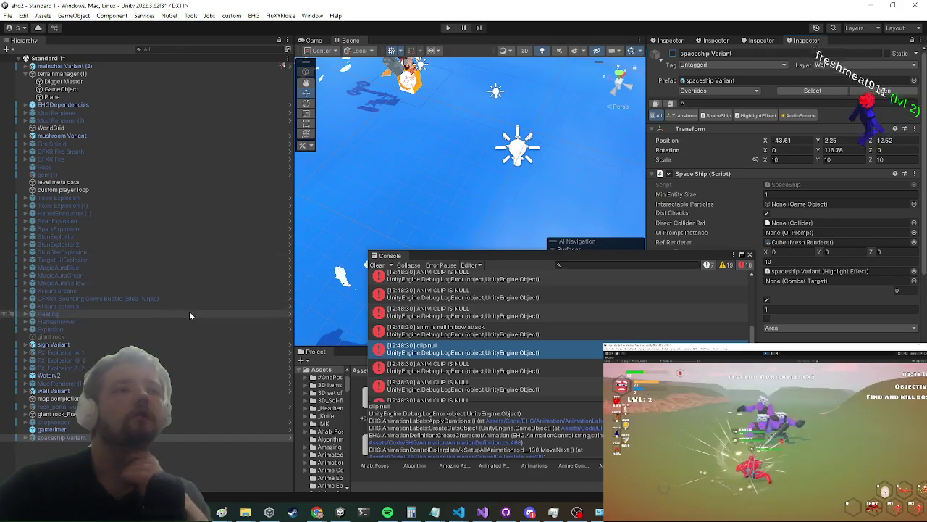
click(716, 41)
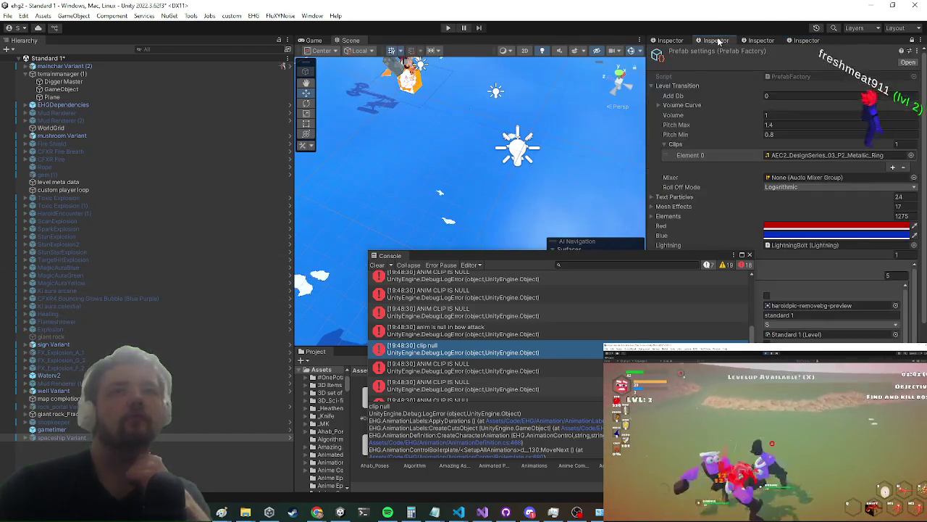
Move the Console aside, scroll the Sagas level list, and show the recursive serialization error's details
mouse_move(596, 255)
mouse_down()
mouse_move(528, 237)
mouse_move(484, 199)
mouse_up()
scroll(797, 304, down, 5)
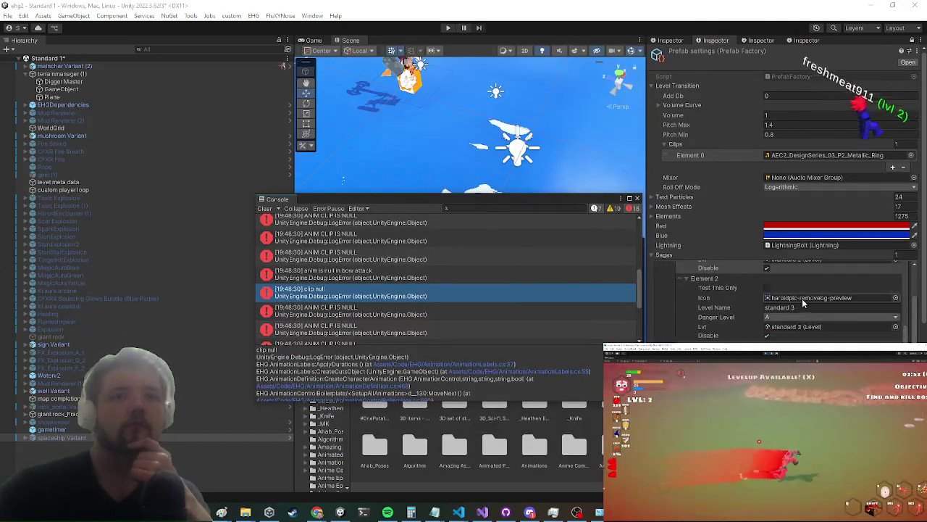
scroll(789, 290, down, 5)
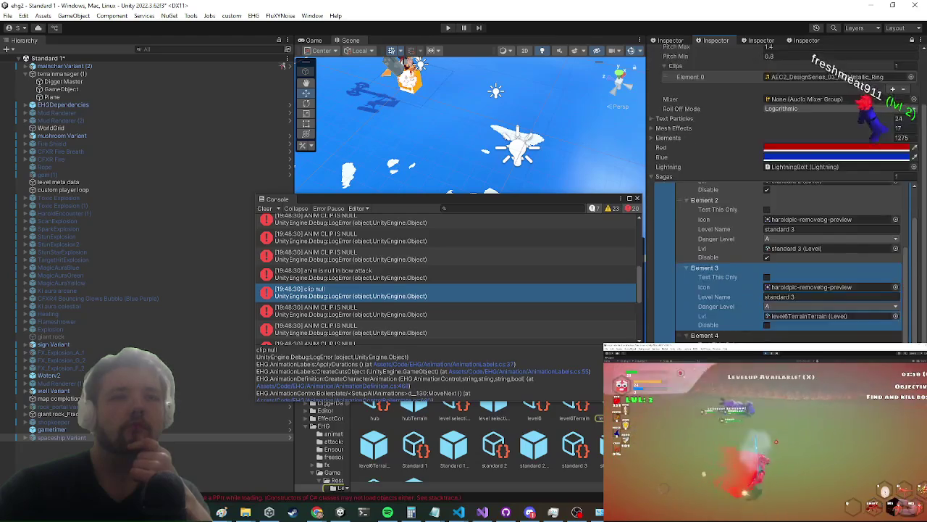
scroll(743, 248, up, 5)
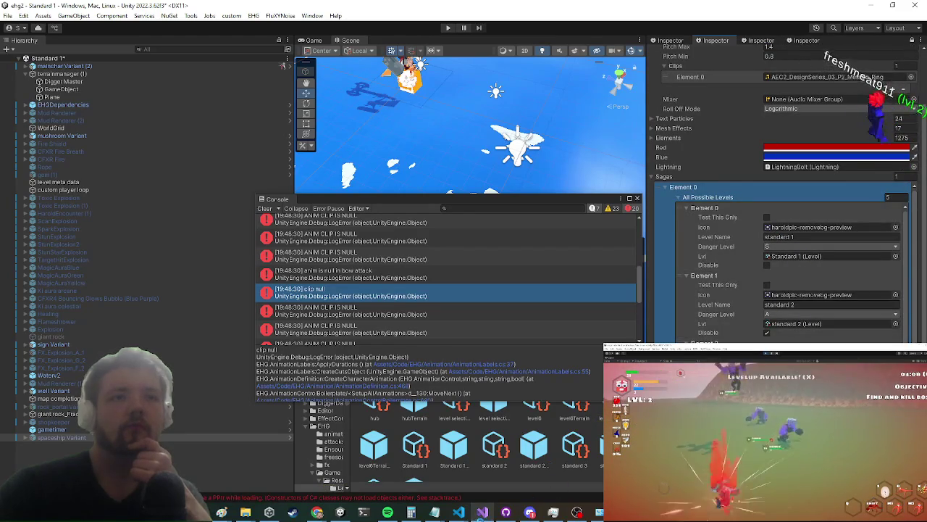
click(284, 498)
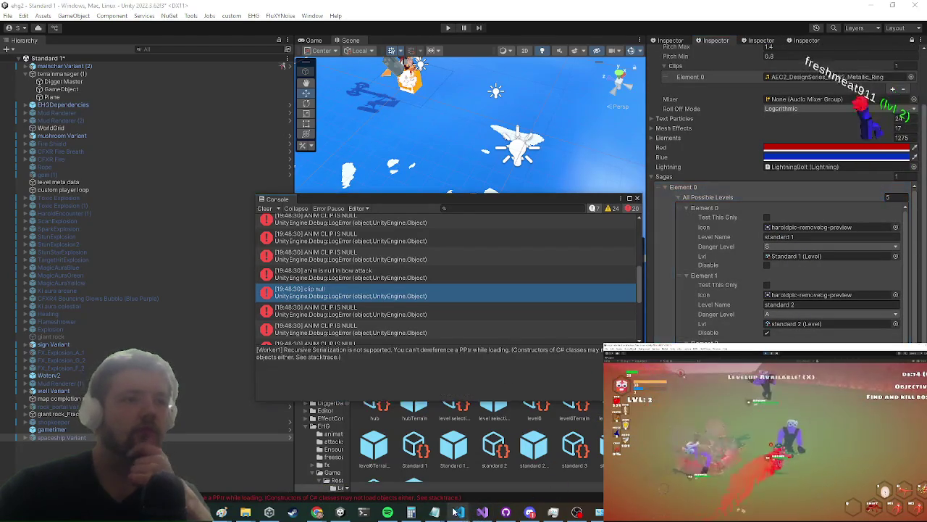
click(485, 514)
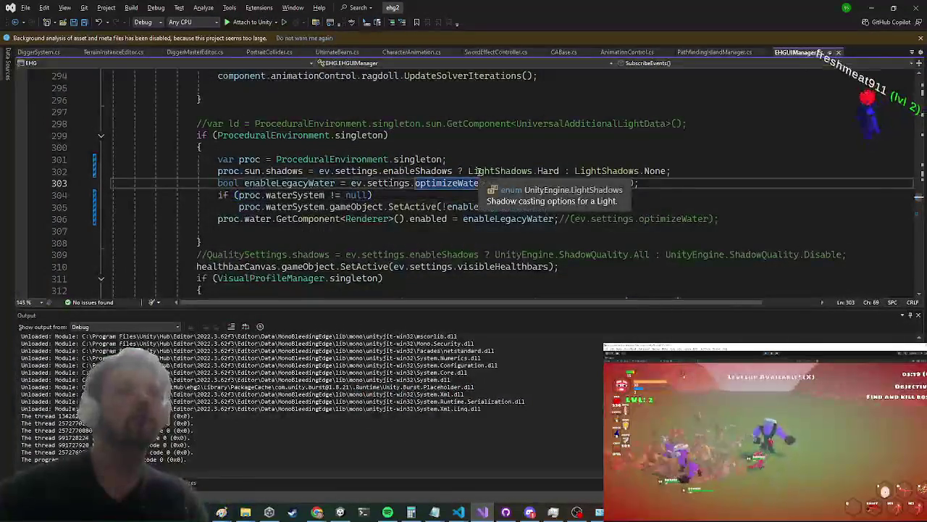
Open TerrainLoader.cs, go to the LoadLevel(string id) definition and breakpoint the LoadLevel(lvl, false) line
key(ctrl+t)
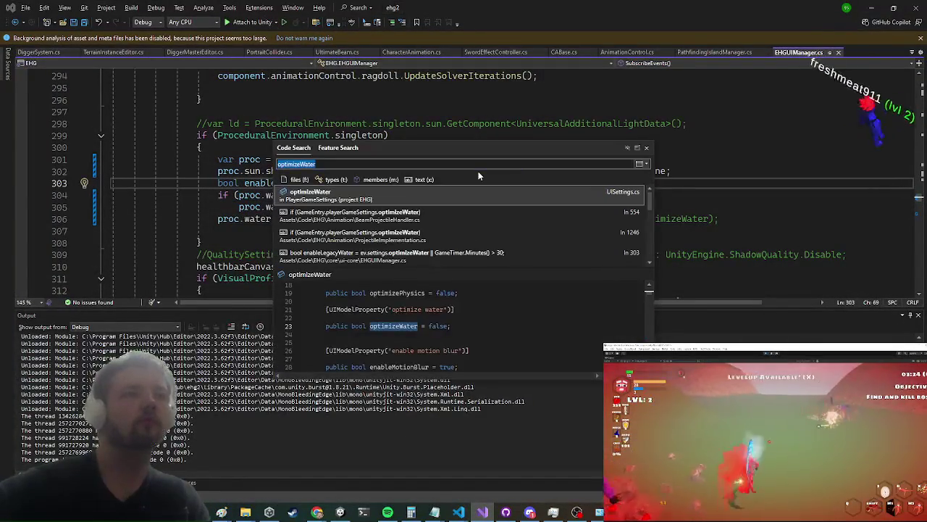
text(terrainloa)
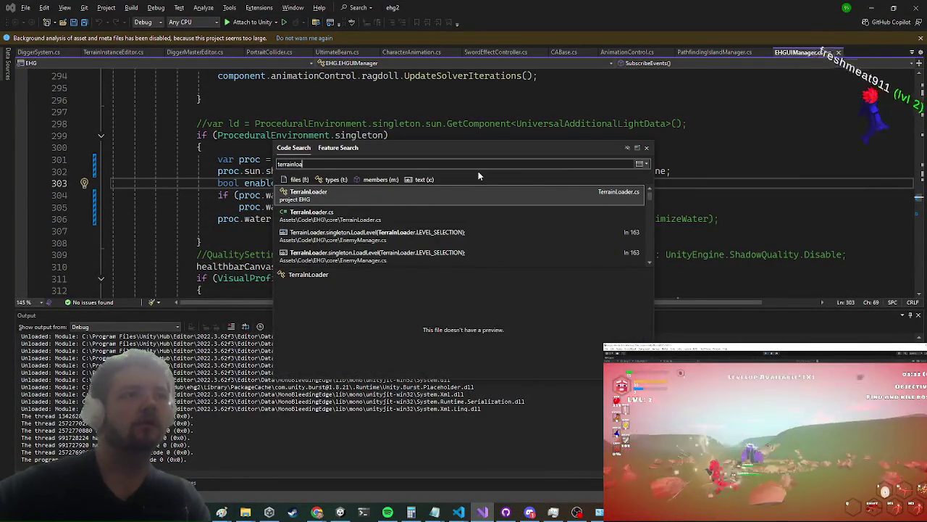
key(Return)
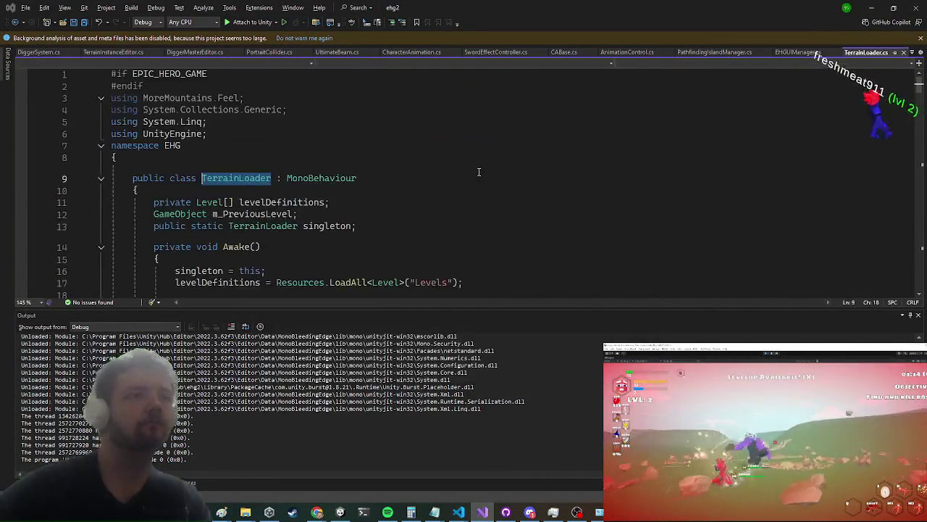
key(ctrl+f)
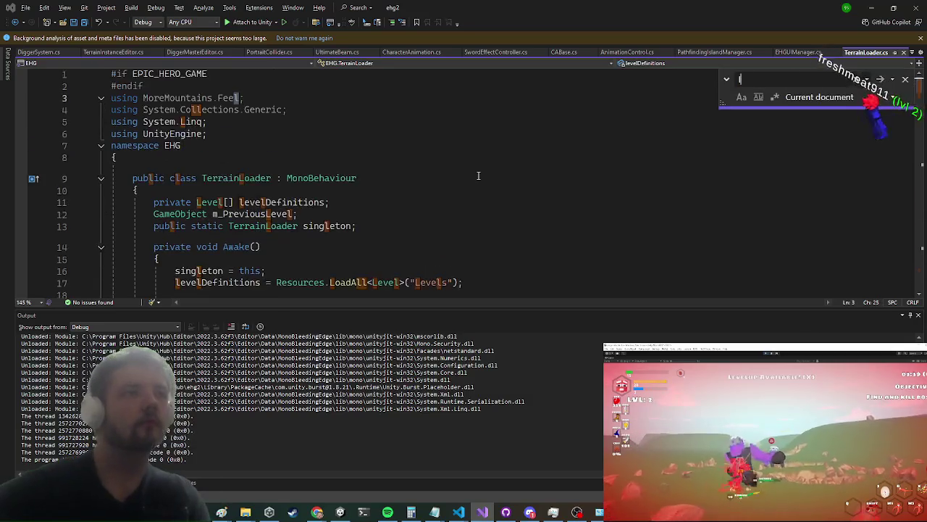
text(loadlevel)
key(Escape)
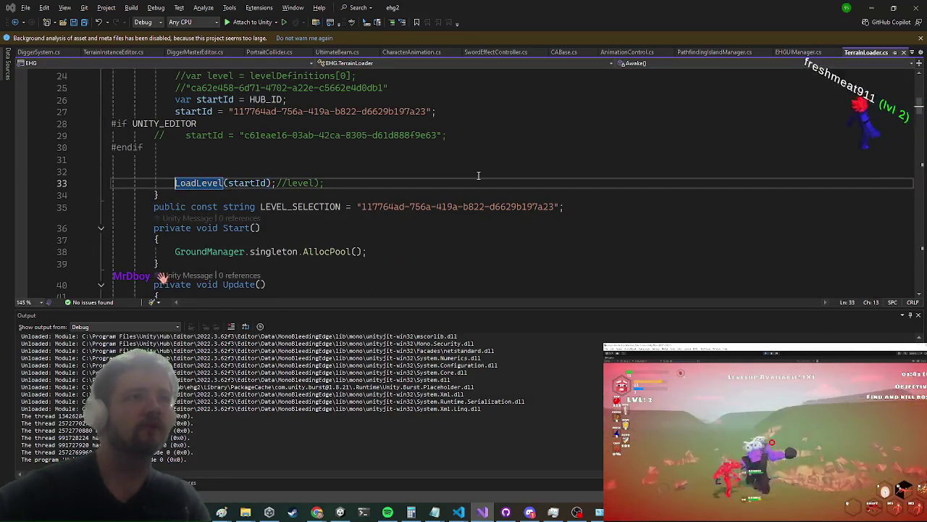
key(F12)
scroll(478, 175, down, 2)
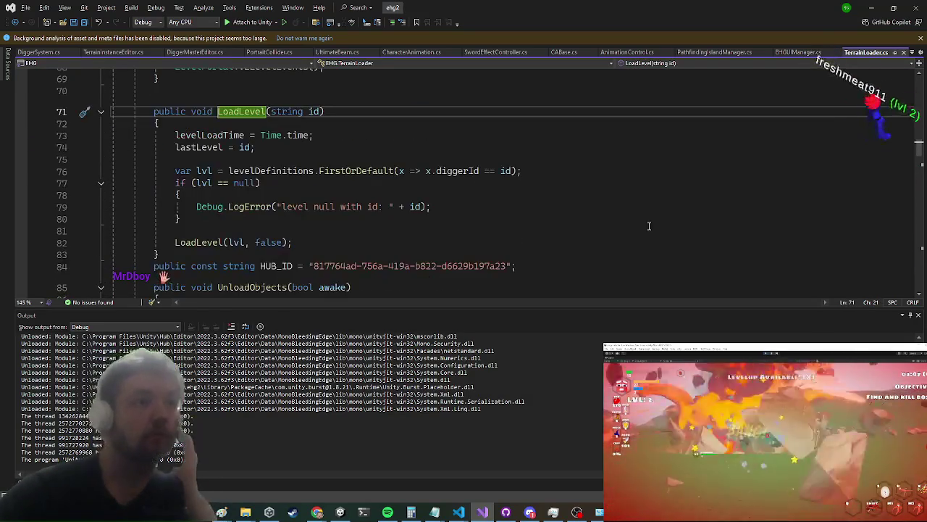
click(22, 246)
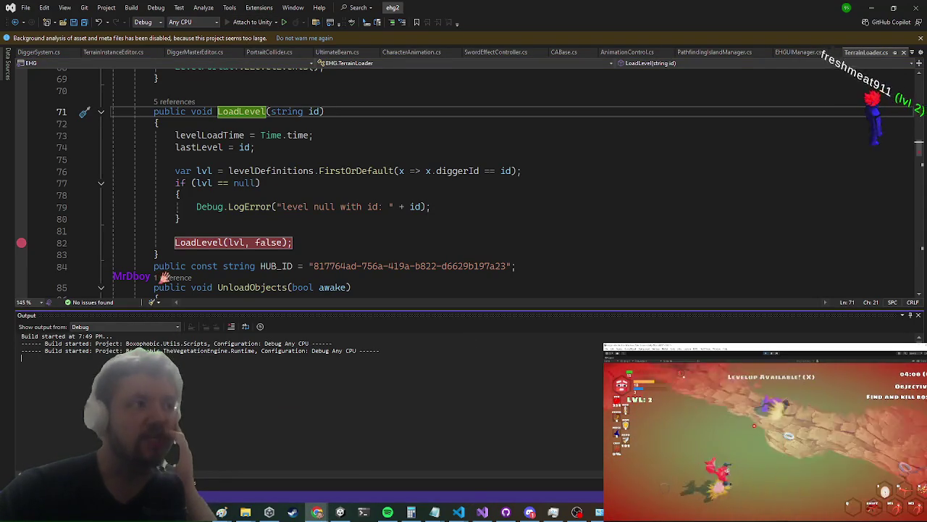
Go back to Unity and start play mode to test level loading
key(Escape)
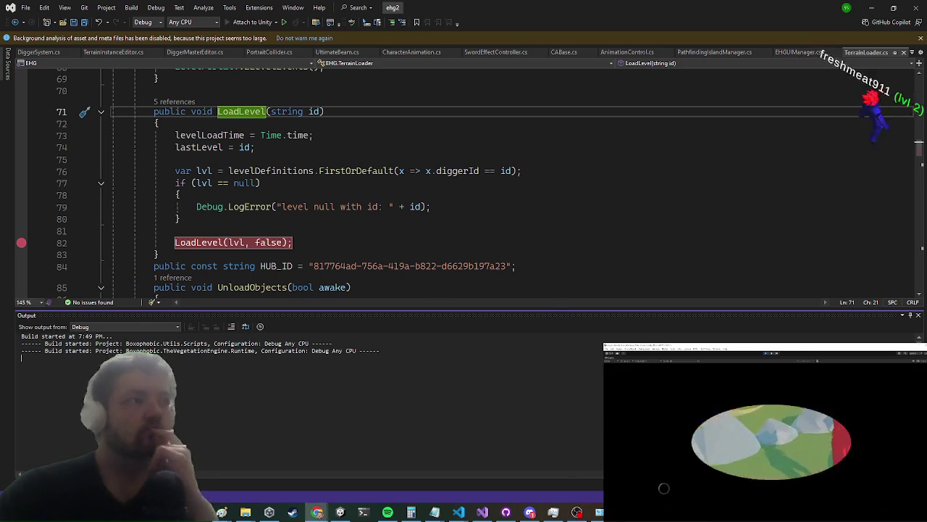
click(869, 6)
click(448, 27)
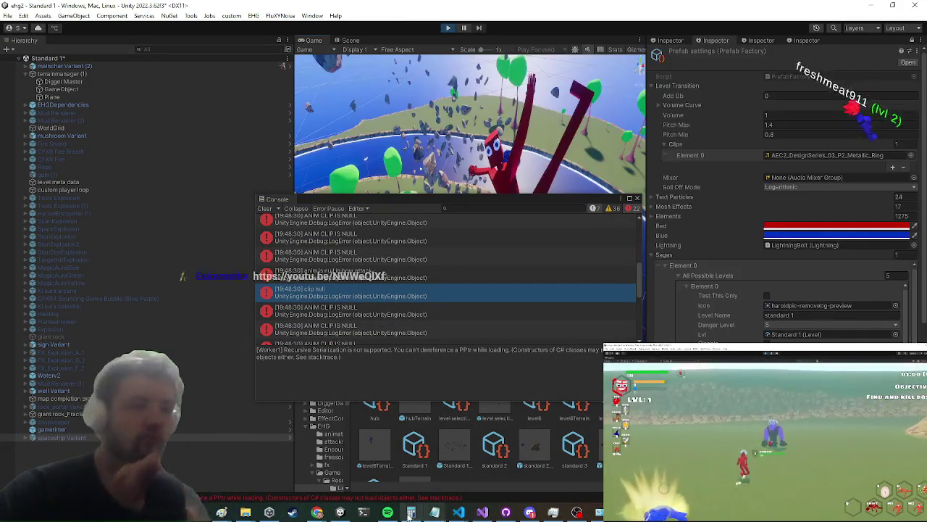
Review the play-mode Console trace 'no special attack 0 found', then return to TerrainLoader's LoadLevel definition
click(481, 512)
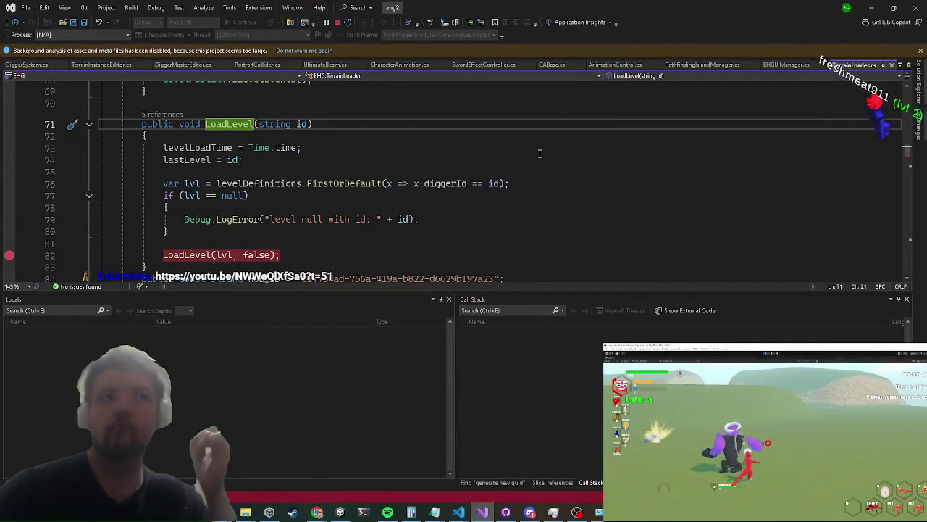
scroll(540, 181, down, 1)
scroll(516, 191, up, 2)
scroll(478, 159, down, 2)
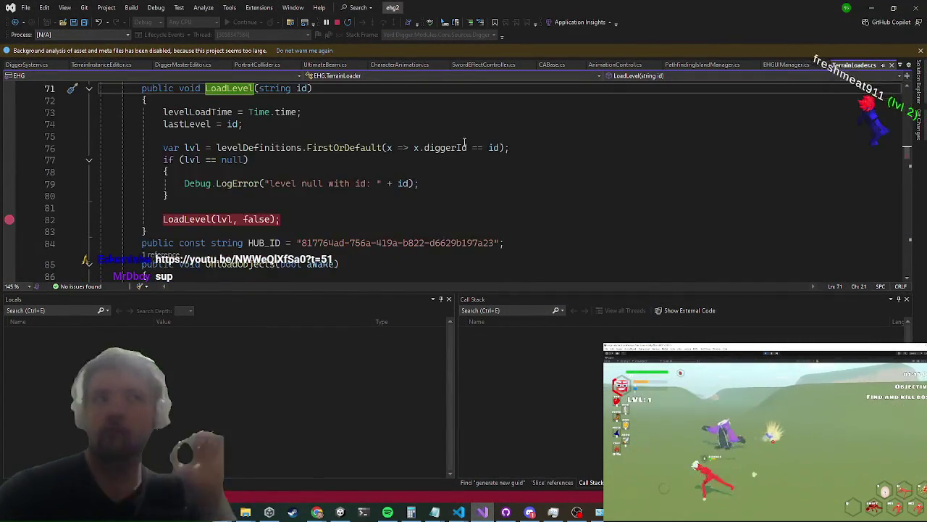
click(869, 8)
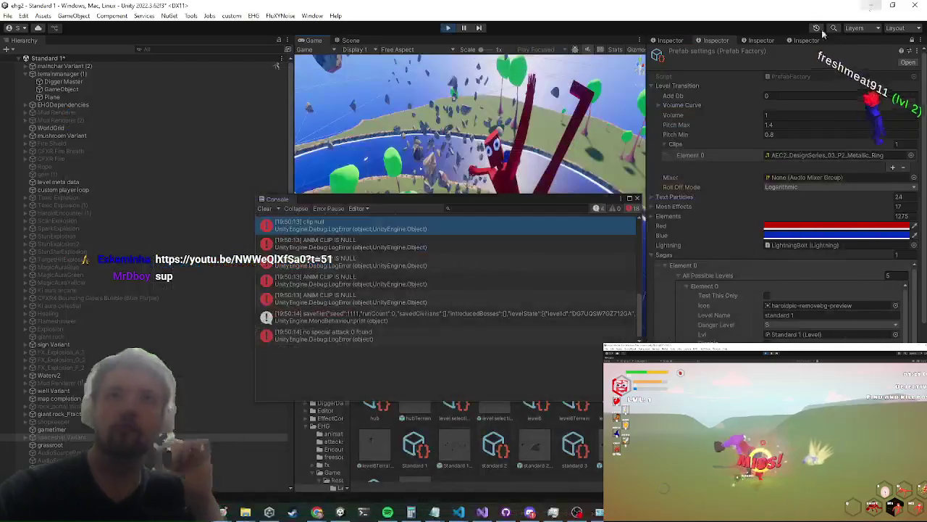
drag(311, 206, 277, 219)
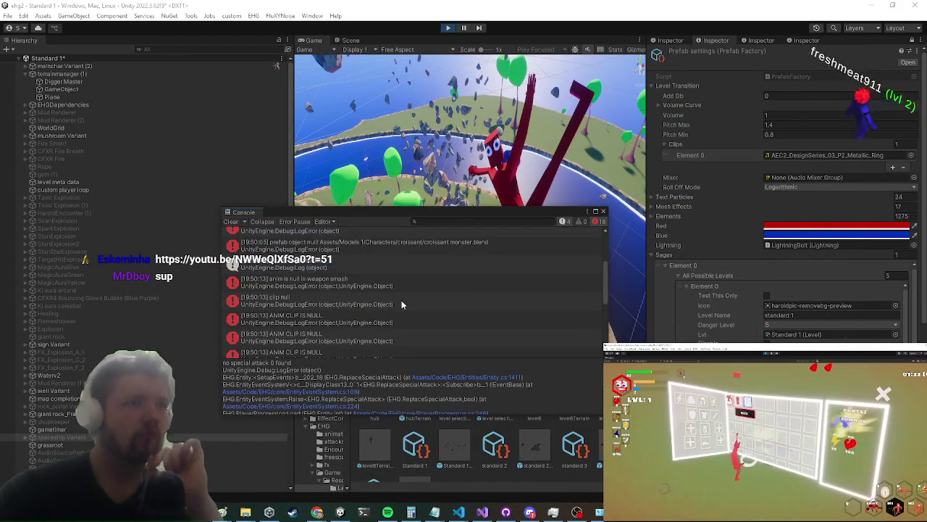
scroll(403, 305, up, 5)
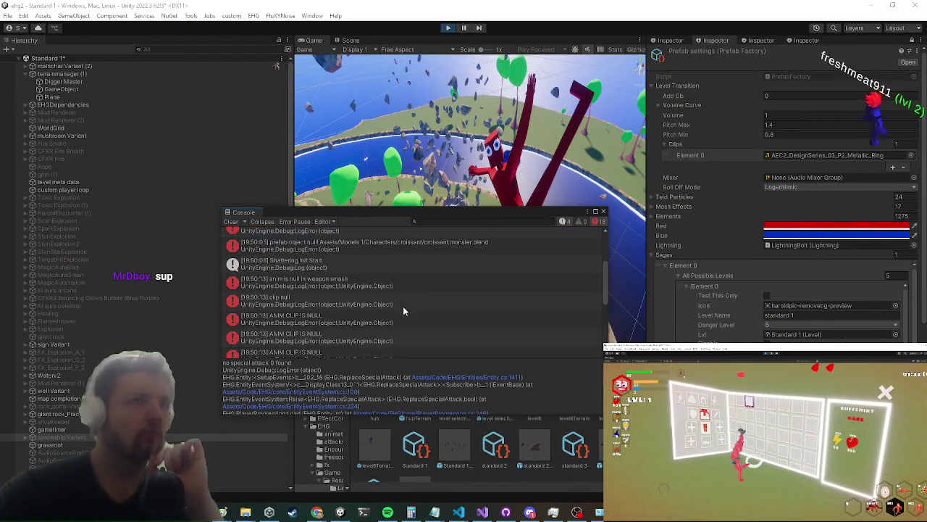
scroll(395, 301, down, 5)
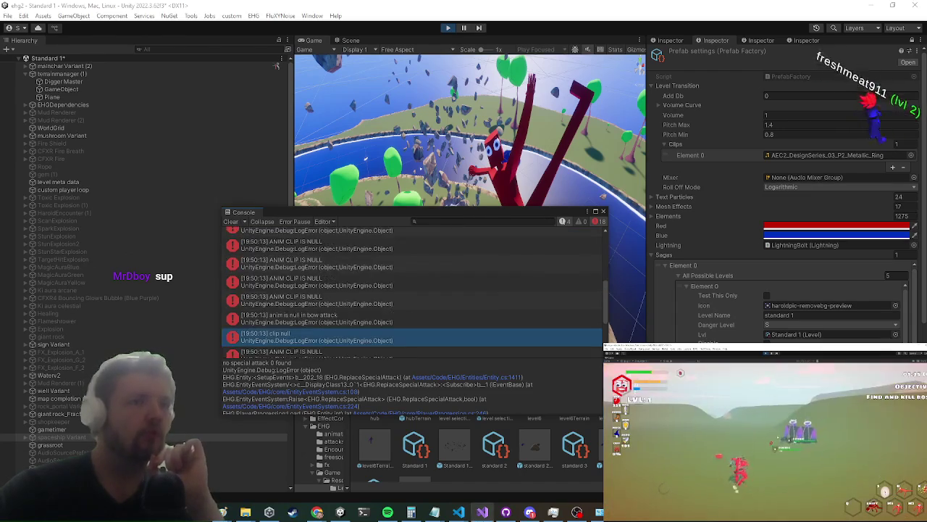
key(alt+Tab)
scroll(234, 148, up, 2)
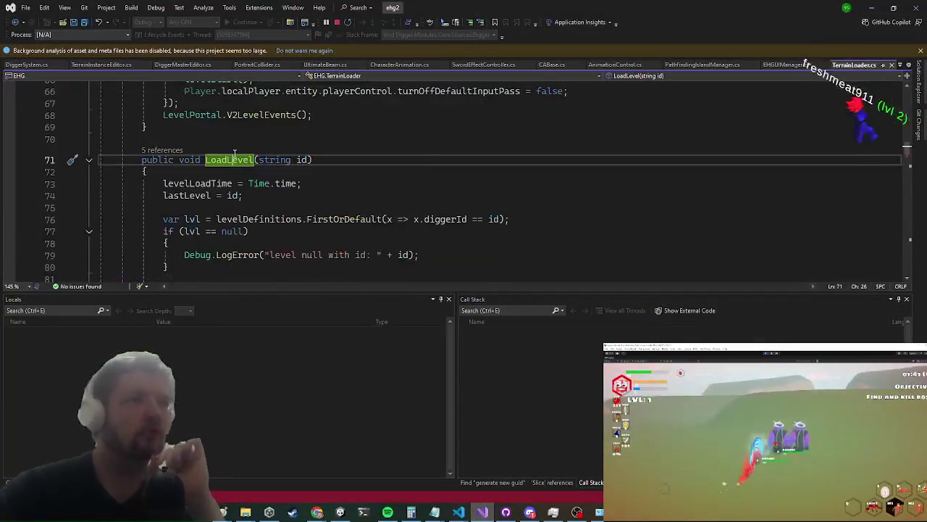
List all LoadLevel references, jump to LoadLevel(startId) on line 33 and select the TerrainLoader class name
right_click(231, 158)
click(289, 253)
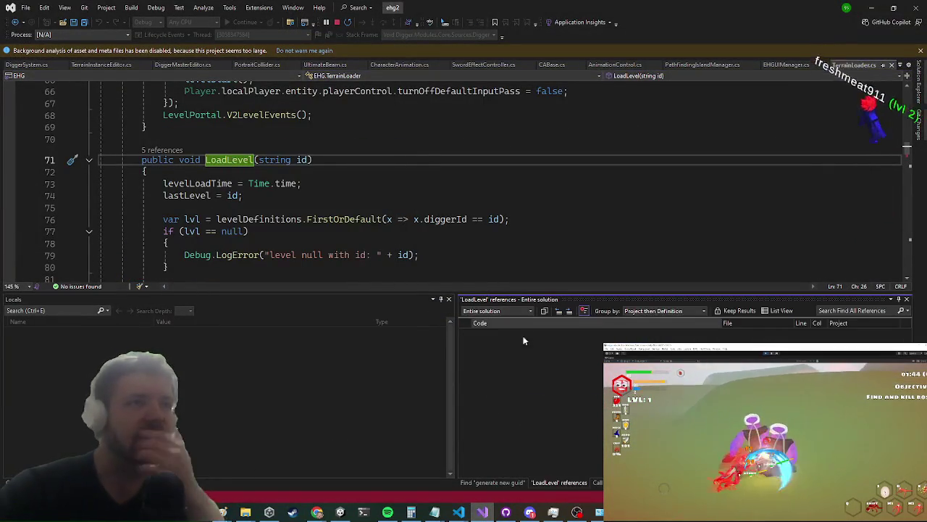
double_click(522, 379)
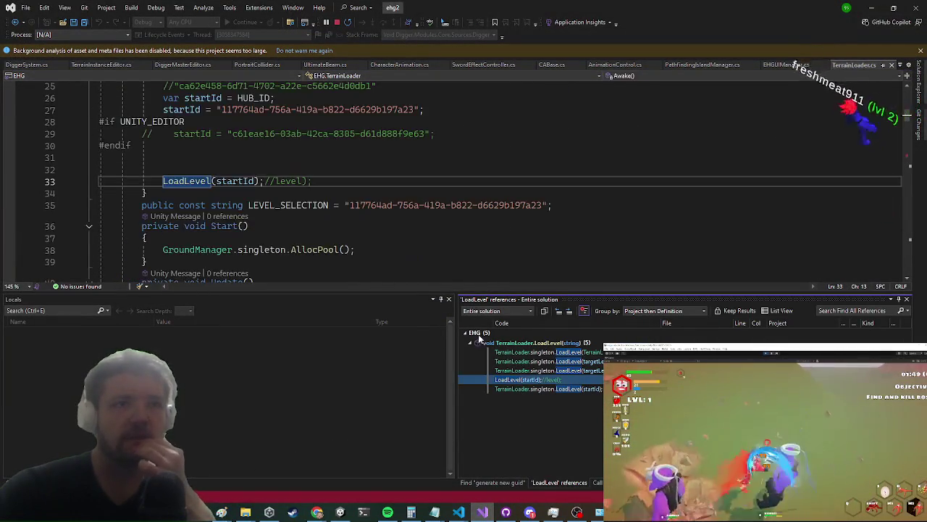
scroll(325, 177, up, 5)
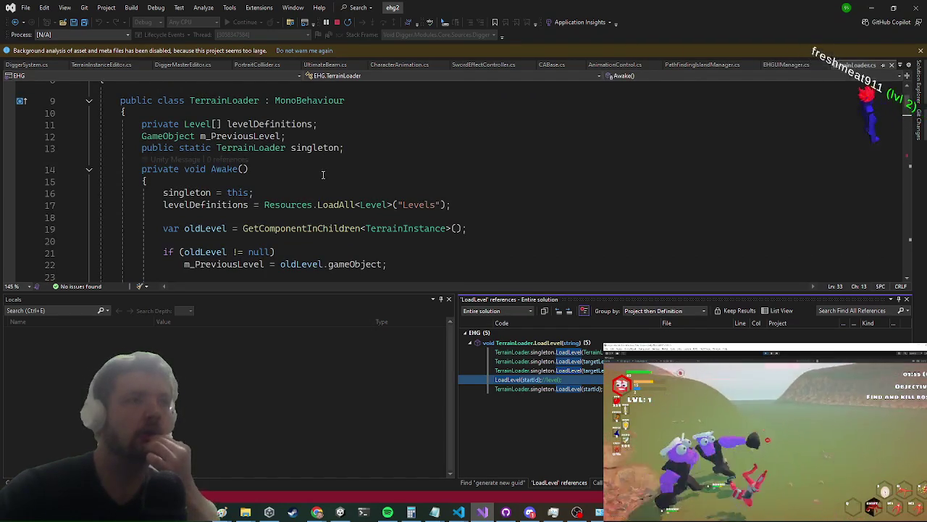
drag(264, 102, 189, 102)
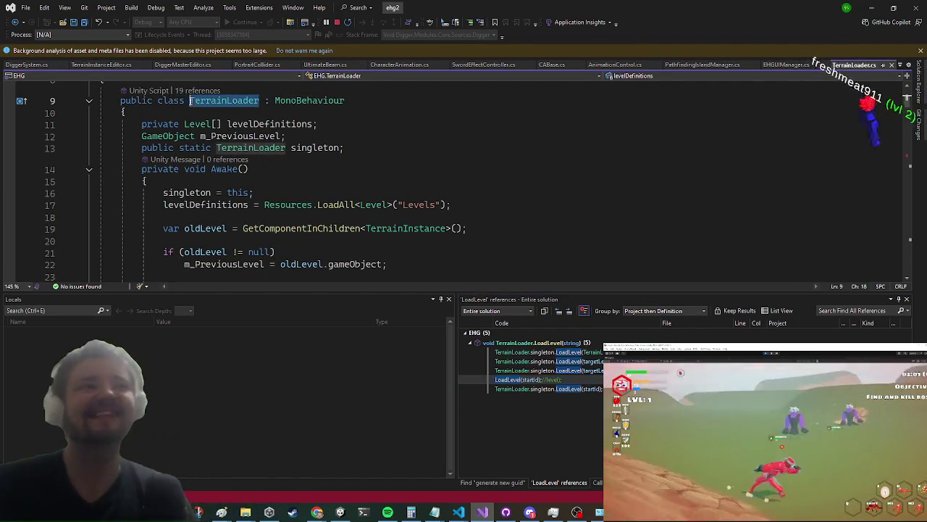
Filter Unity's Hierarchy by 'TerrainLoader', then return to the TerrainLoader script
click(869, 7)
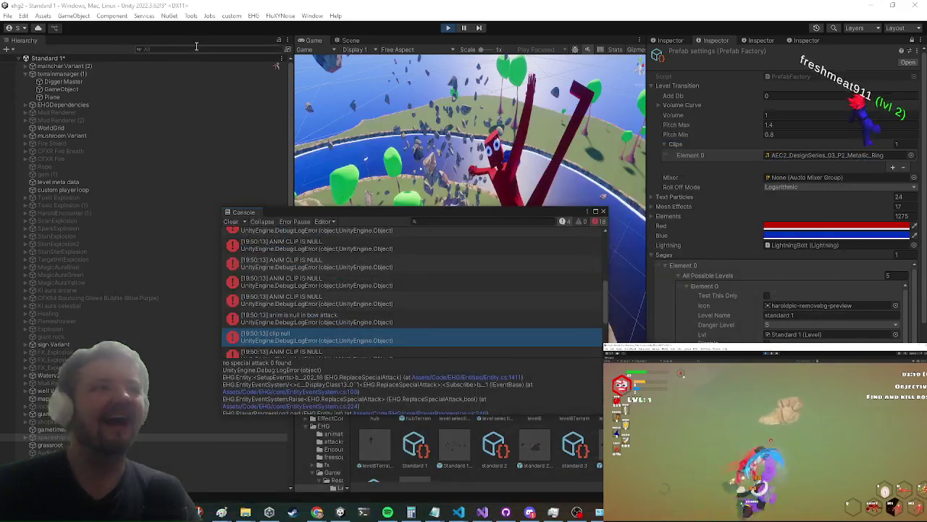
text(TerrainLoader)
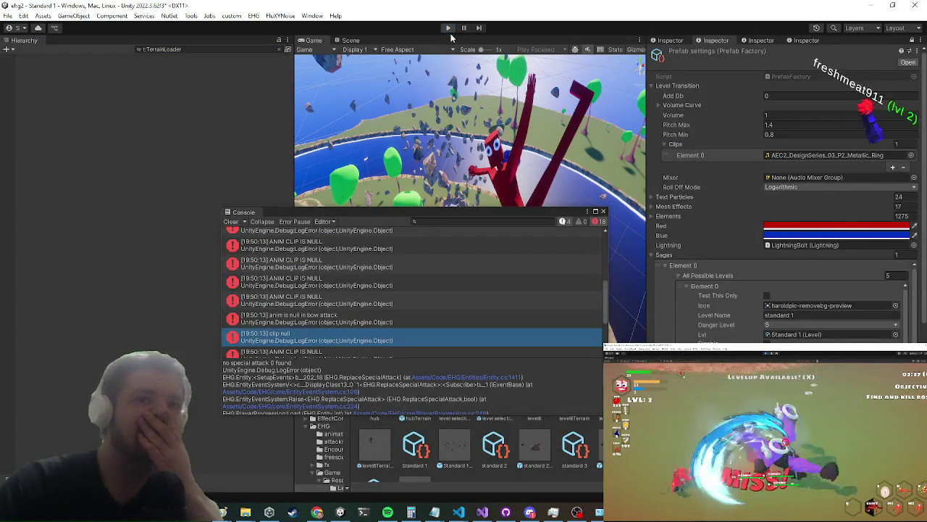
click(482, 512)
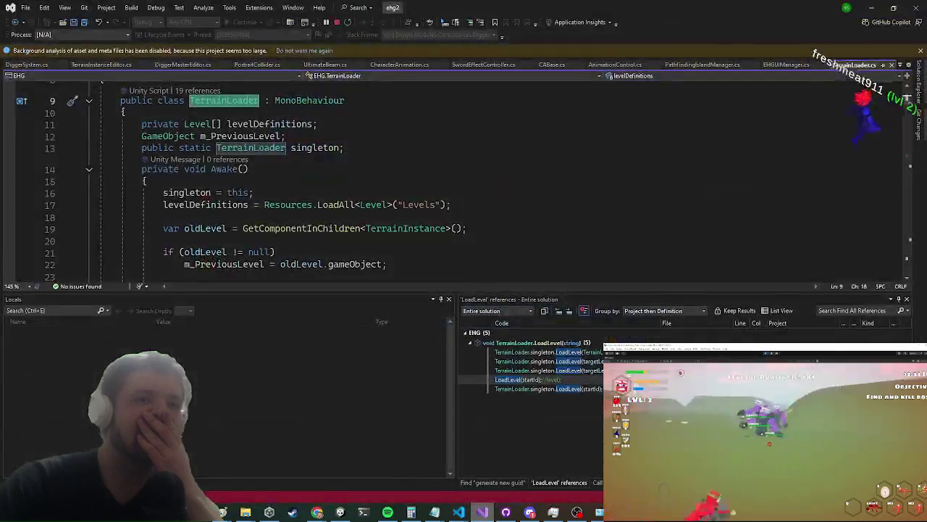
Inspect the oldLevel variable and highlight every use of the levelDefinitions field in TerrainLoader.cs
scroll(425, 144, down, 2)
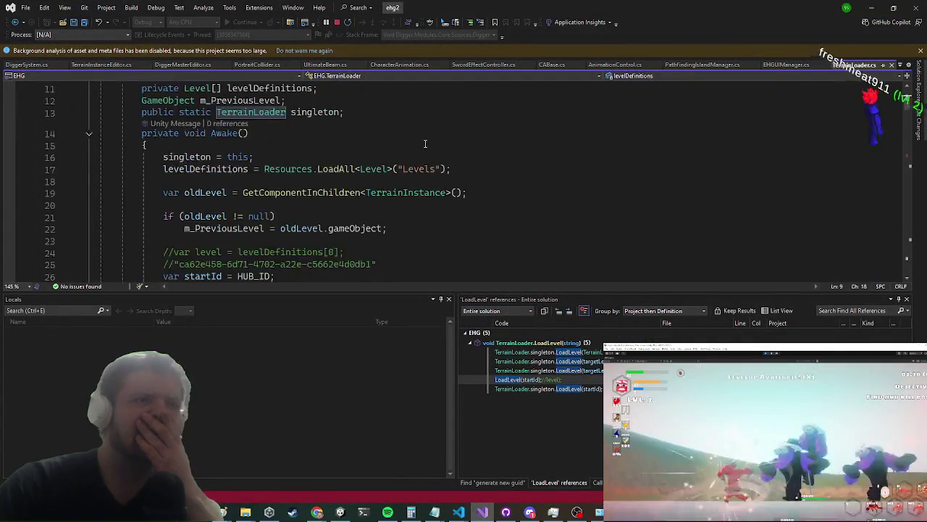
click(194, 157)
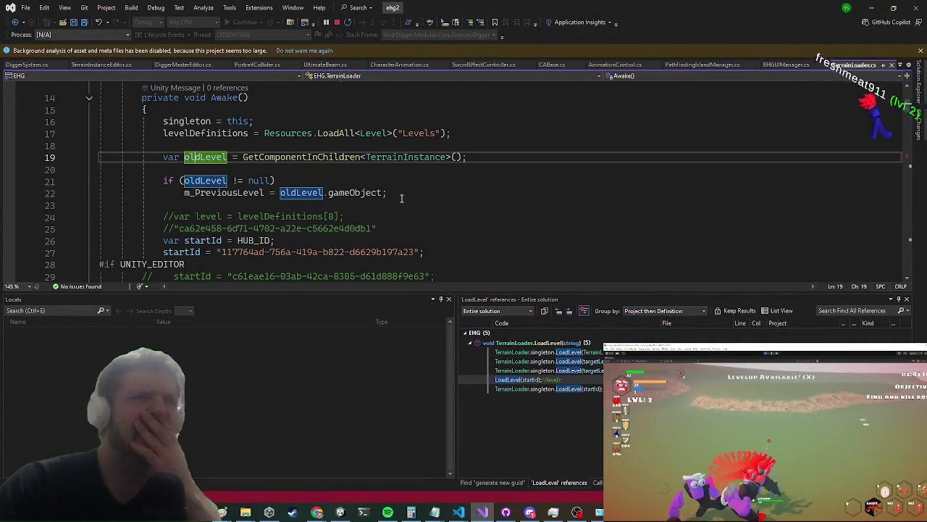
scroll(395, 203, up, 4)
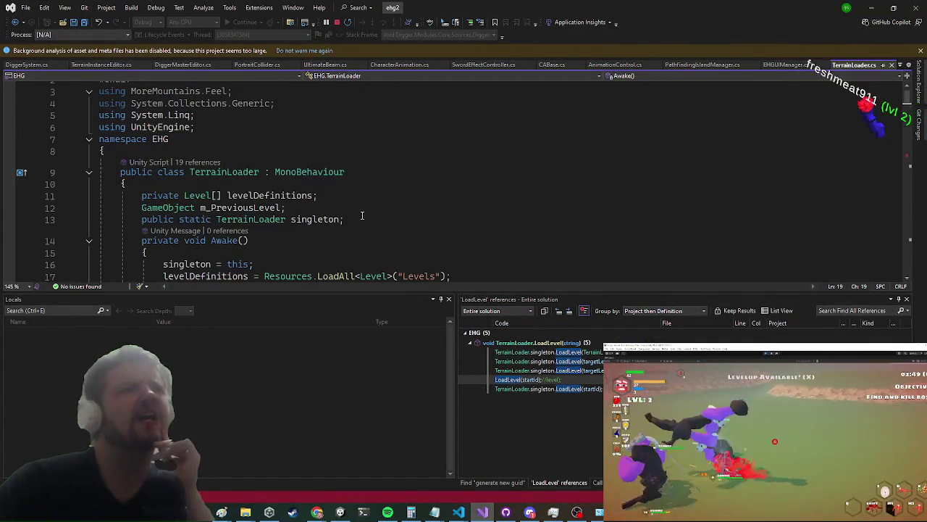
click(286, 186)
click(286, 196)
scroll(286, 196, down, 1)
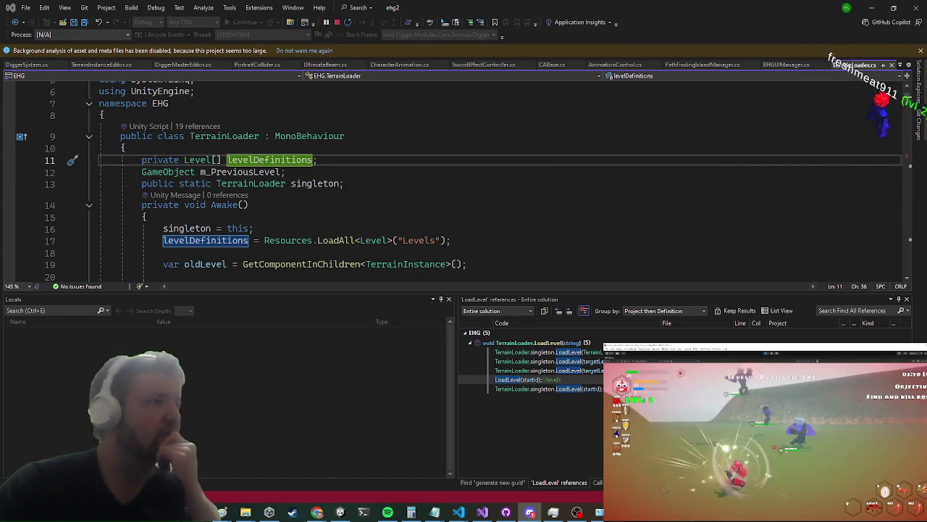
scroll(292, 191, down, 9)
scroll(325, 169, up, 8)
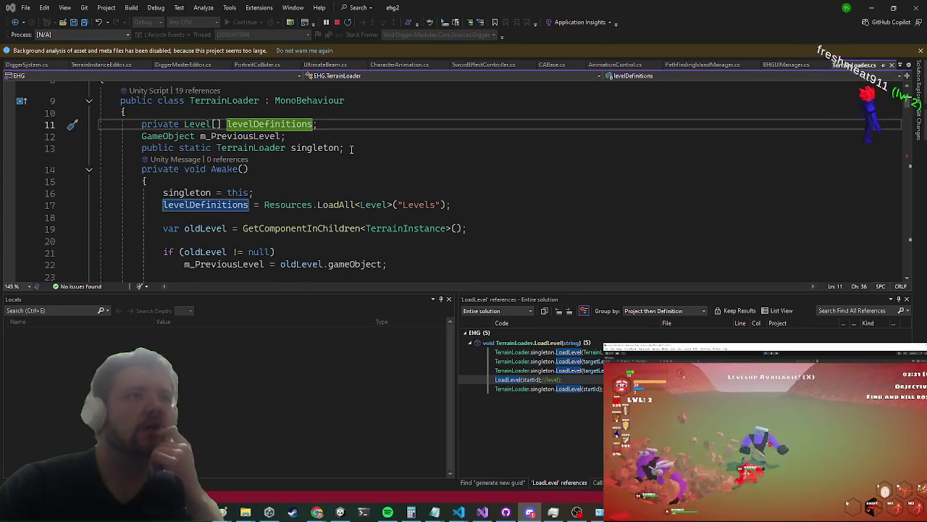
scroll(333, 168, down, 8)
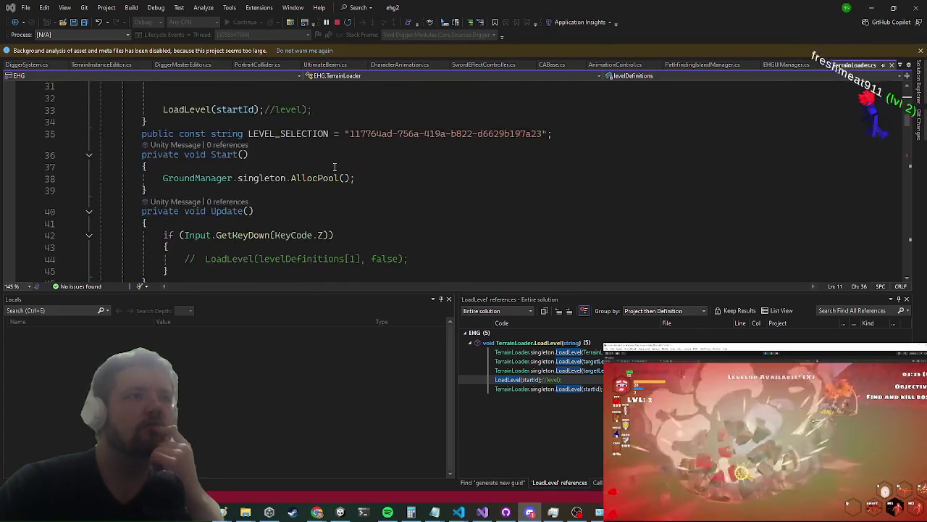
scroll(336, 156, down, 6)
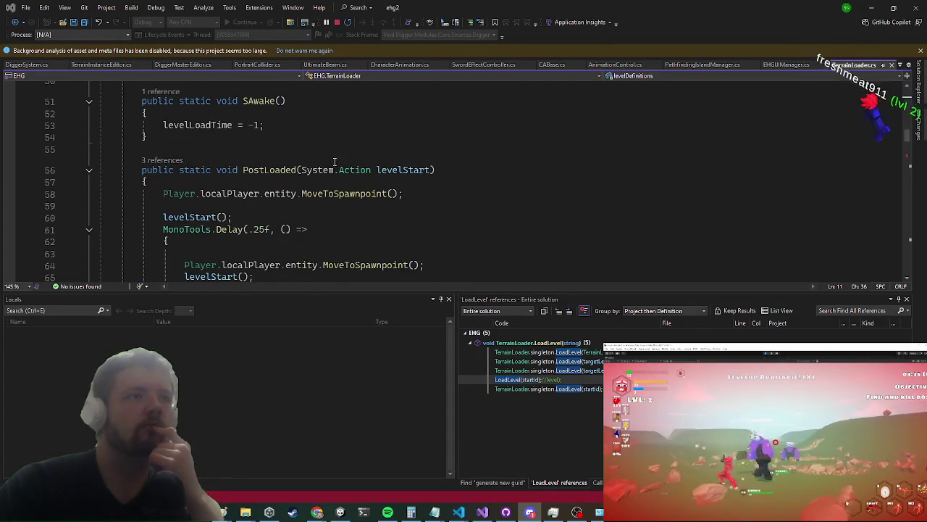
scroll(333, 165, down, 5)
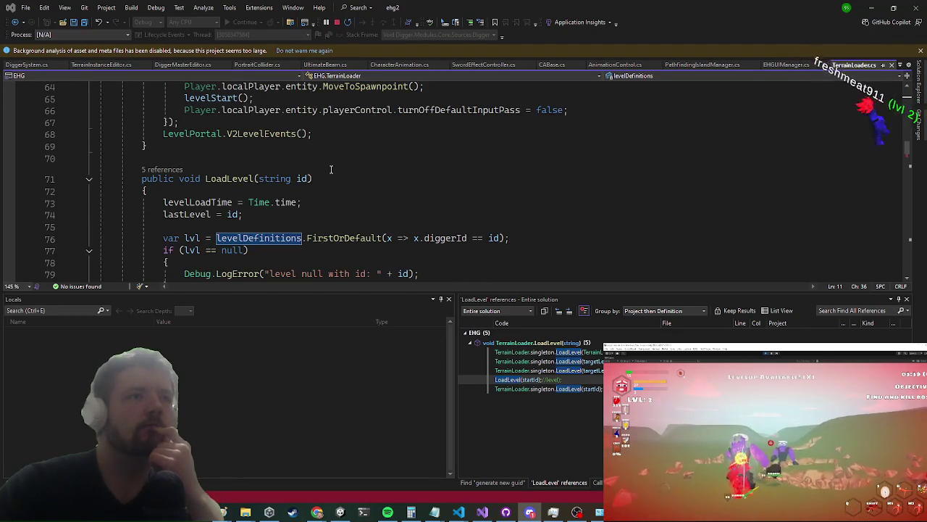
scroll(331, 169, up, 11)
scroll(337, 217, up, 6)
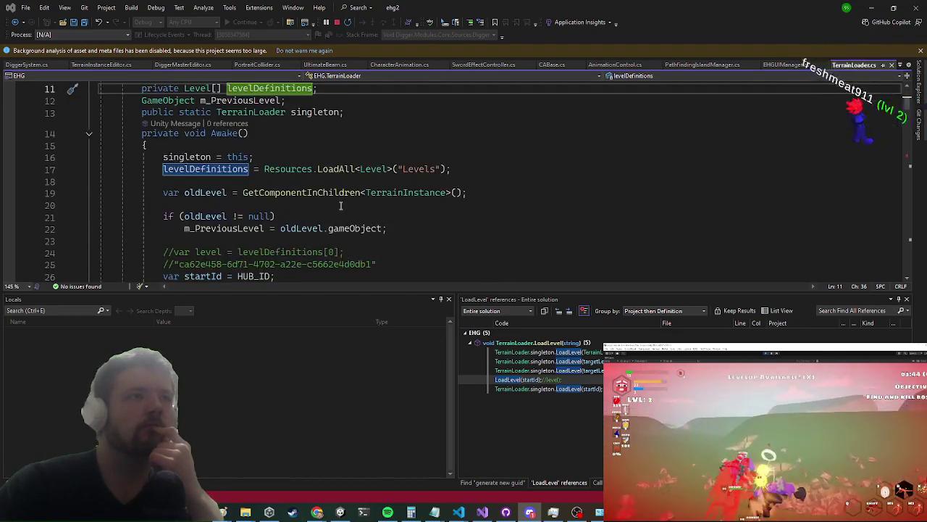
scroll(341, 206, up, 1)
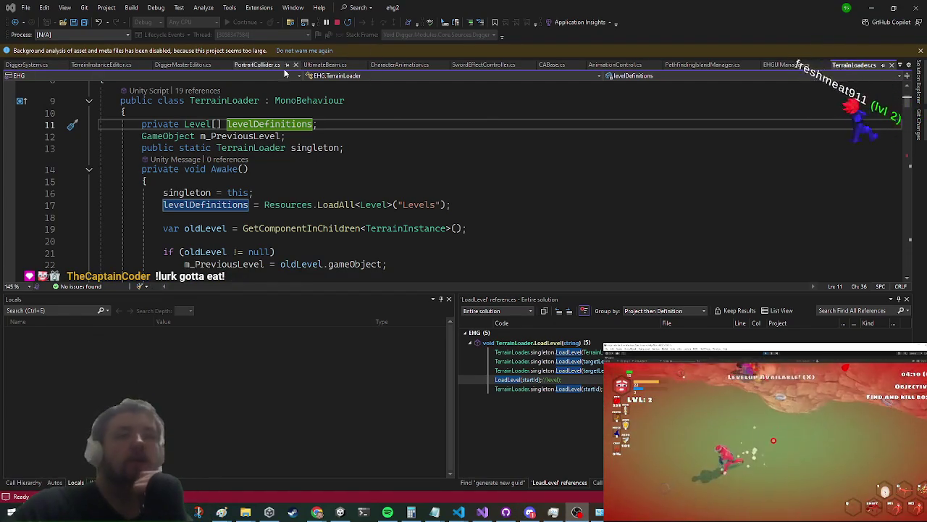
Read through the Awake, LoadLevel and UnloadObjects methods, then go back to the Unity editor
click(275, 220)
scroll(217, 181, down, 10)
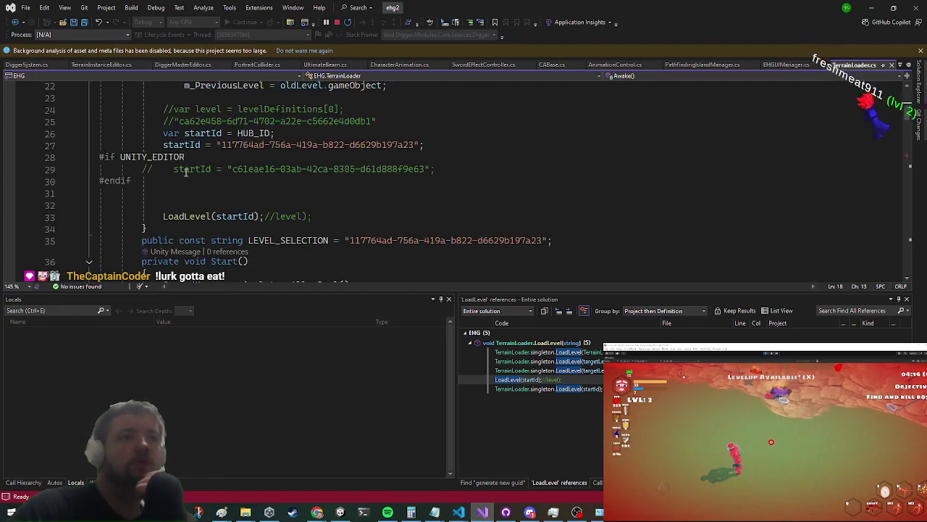
scroll(192, 160, down, 6)
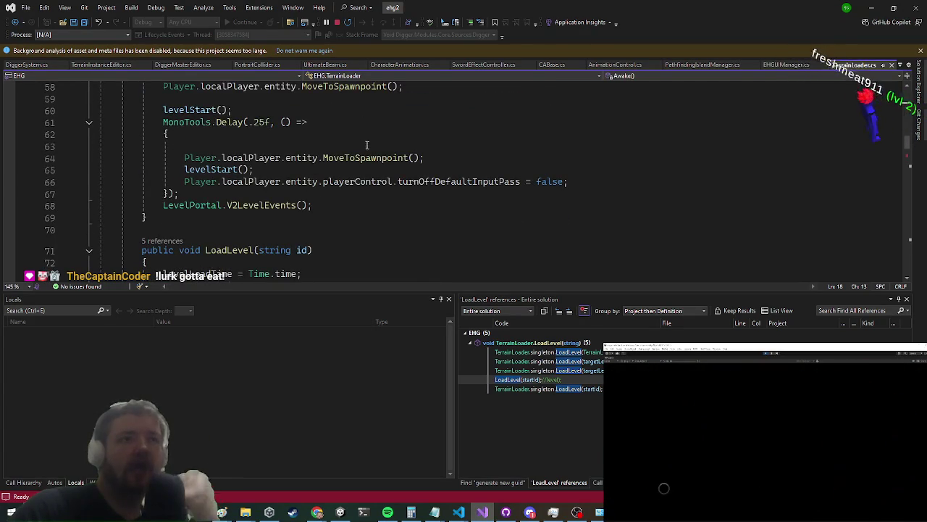
scroll(355, 142, down, 3)
scroll(334, 152, up, 1)
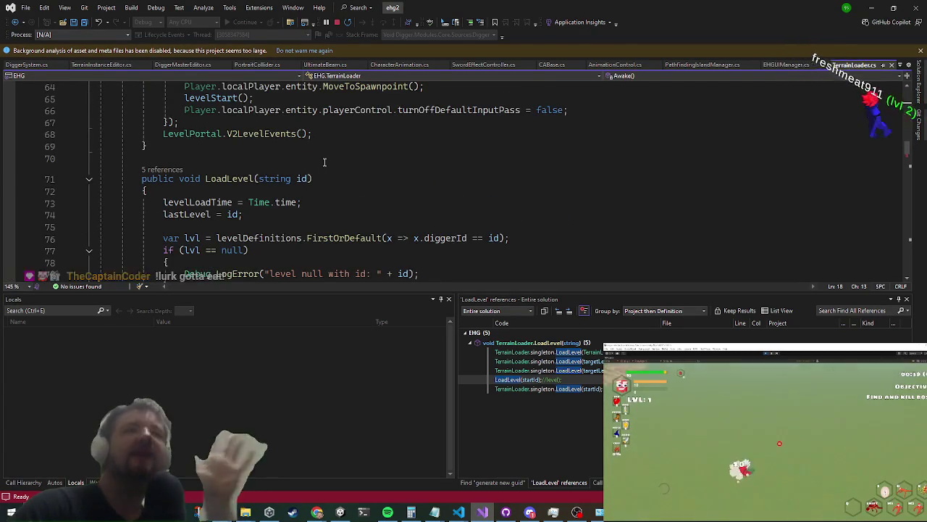
scroll(319, 152, down, 2)
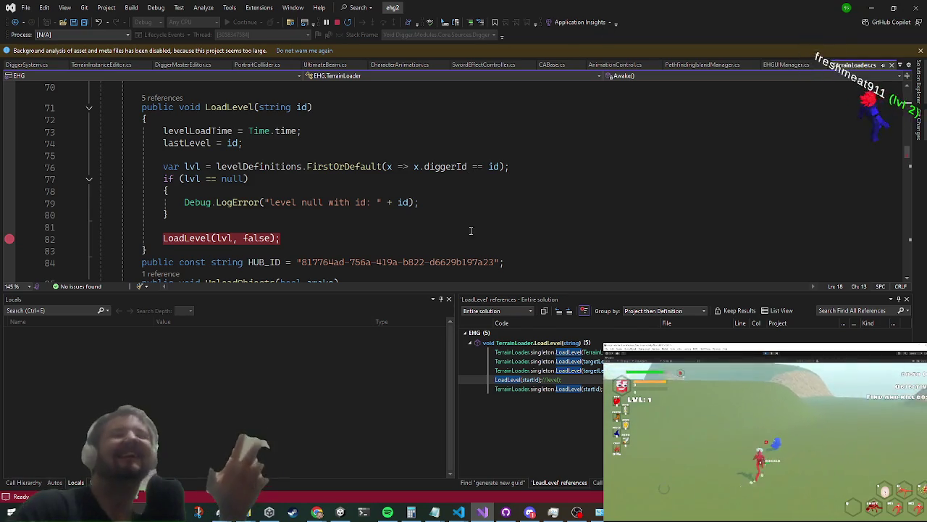
drag(145, 250, 282, 237)
scroll(219, 188, down, 4)
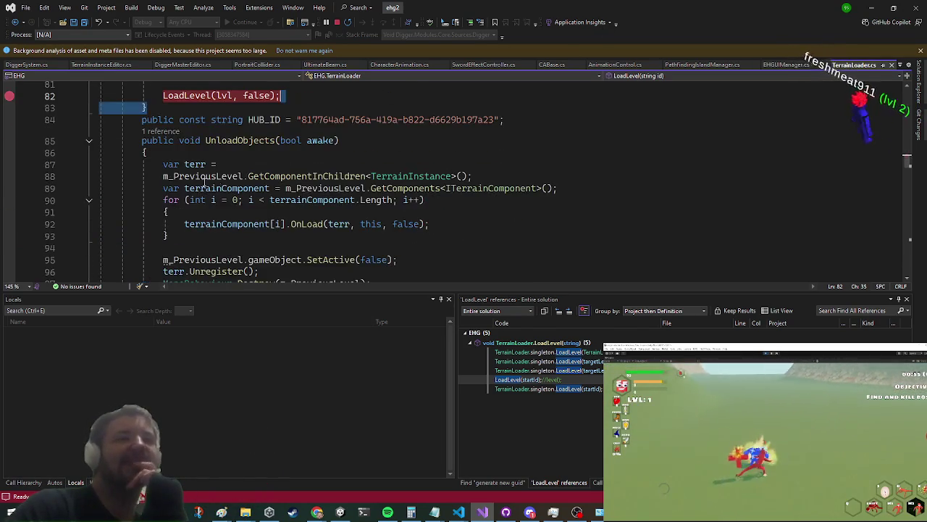
scroll(183, 162, down, 10)
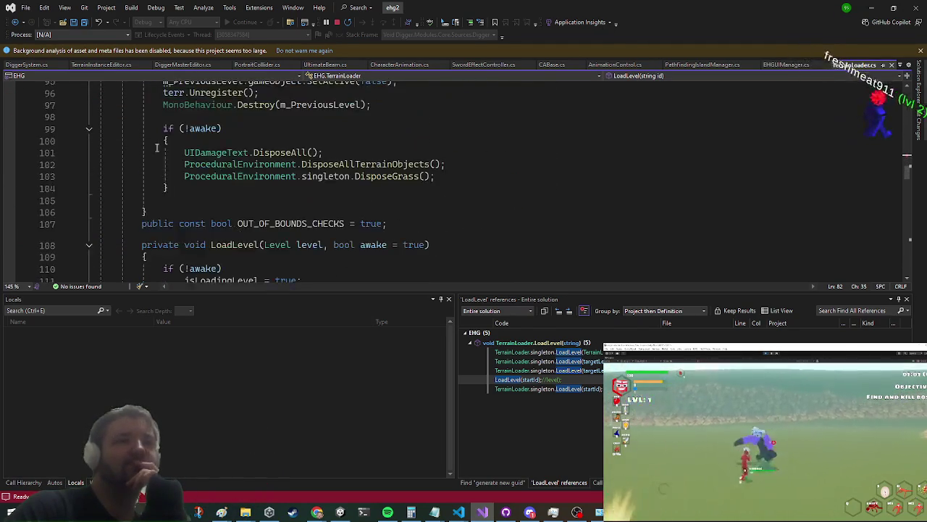
scroll(156, 156, up, 3)
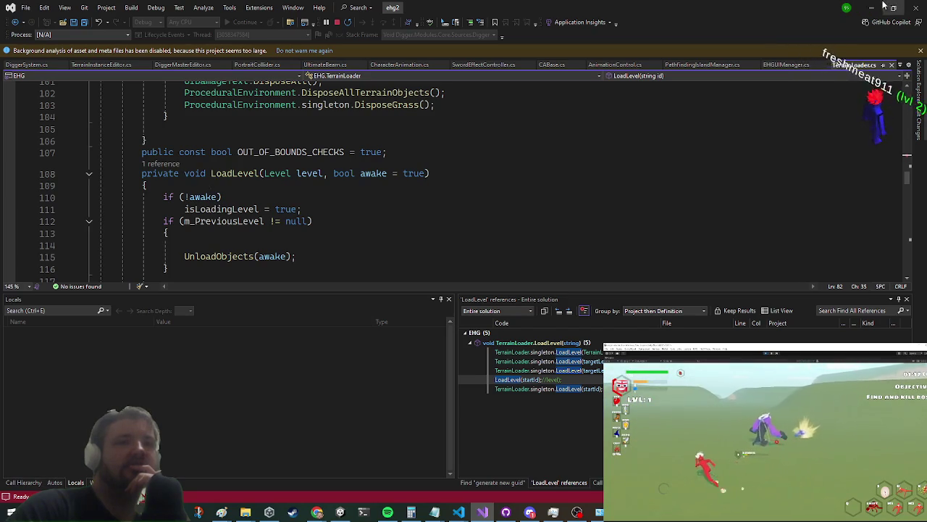
scroll(511, 178, down, 15)
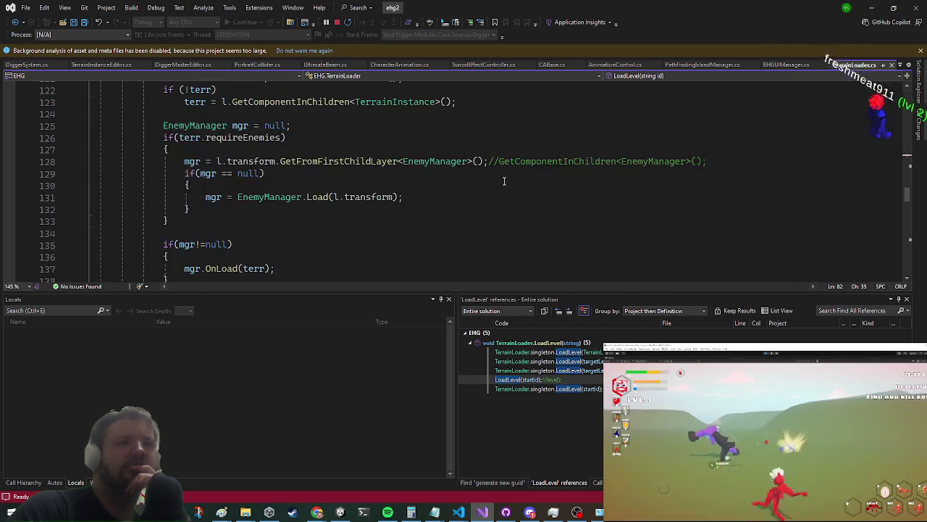
scroll(475, 177, up, 20)
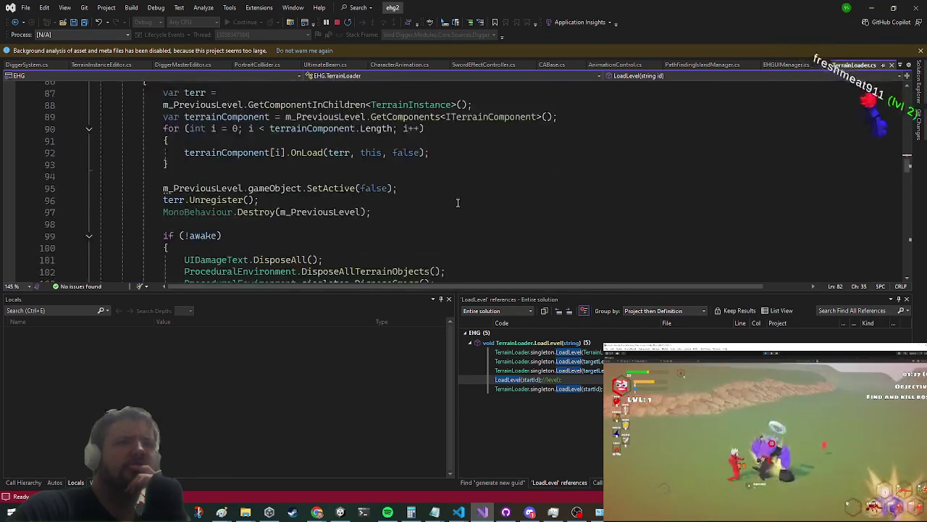
scroll(454, 204, up, 5)
scroll(453, 205, up, 4)
scroll(449, 205, down, 3)
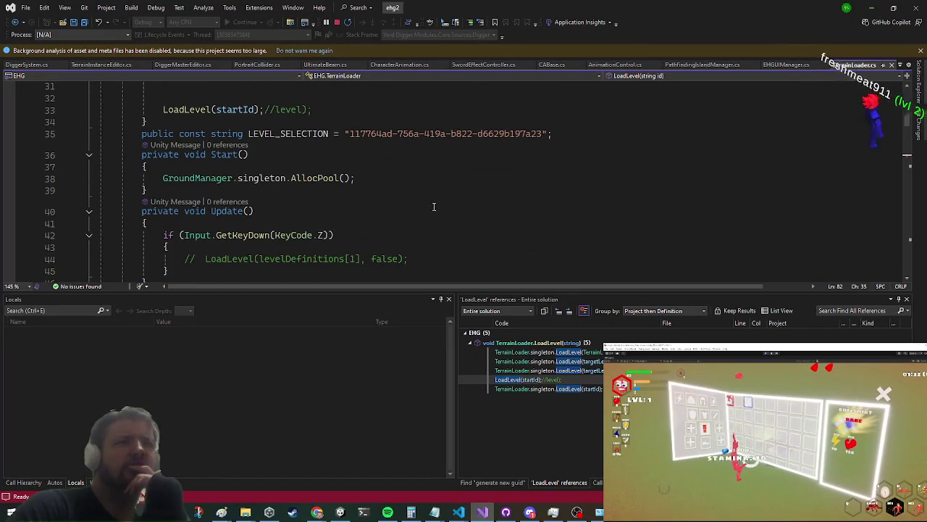
scroll(434, 207, up, 10)
scroll(423, 203, down, 4)
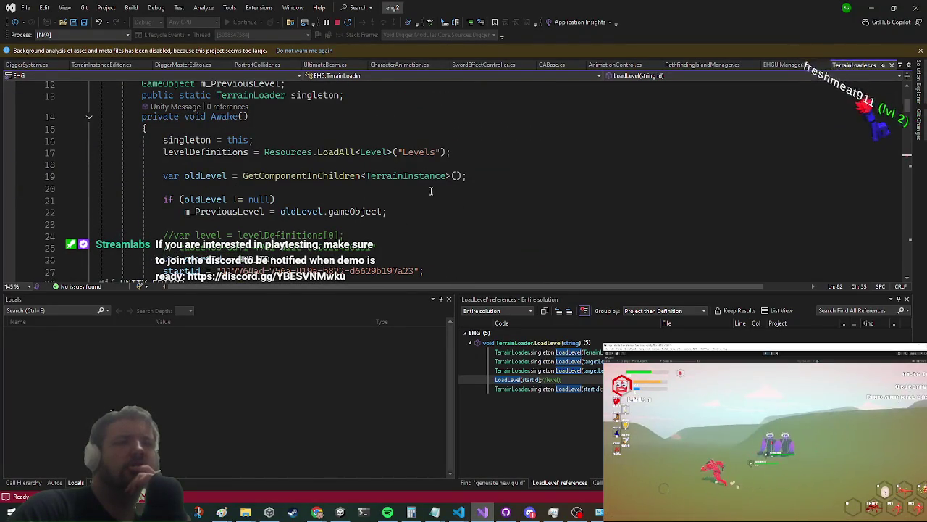
click(872, 8)
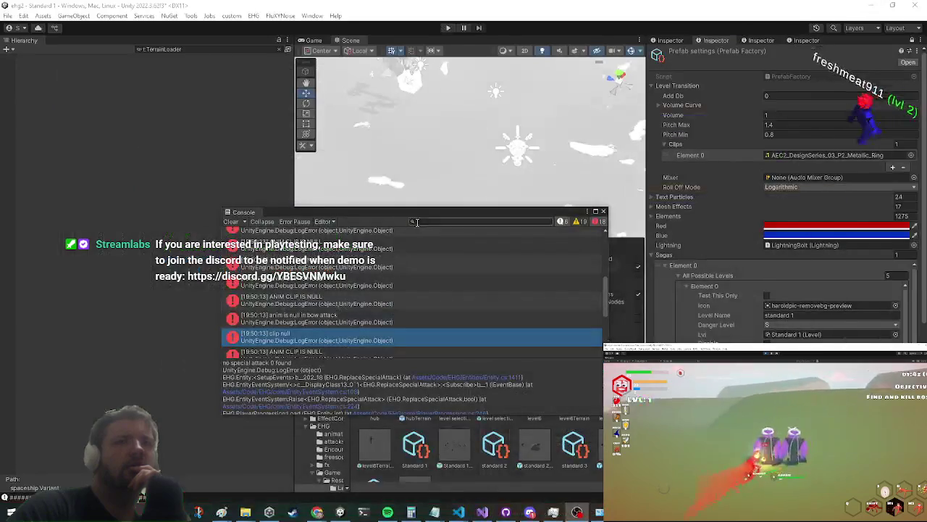
Clear the TerrainLoader Hierarchy filter and inspect terrainmanager (1) plus its Plane and GameObject children
click(243, 48)
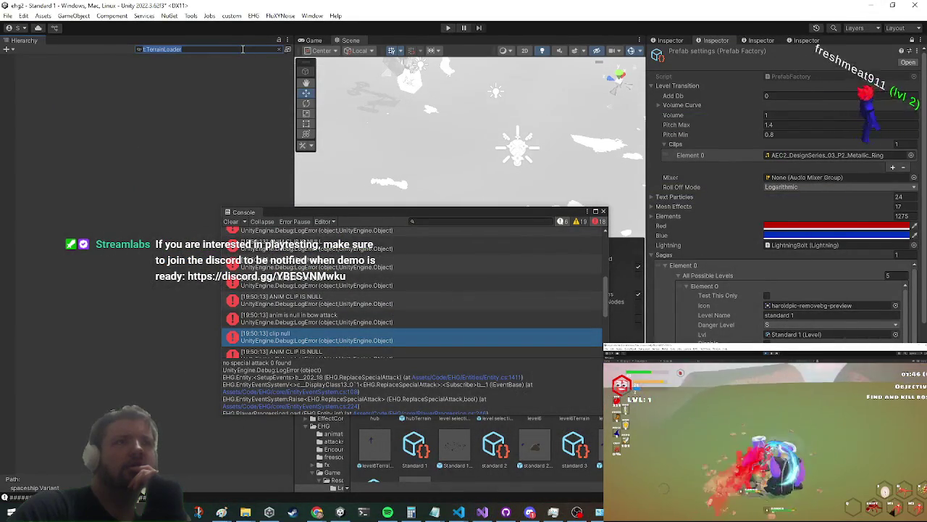
click(282, 51)
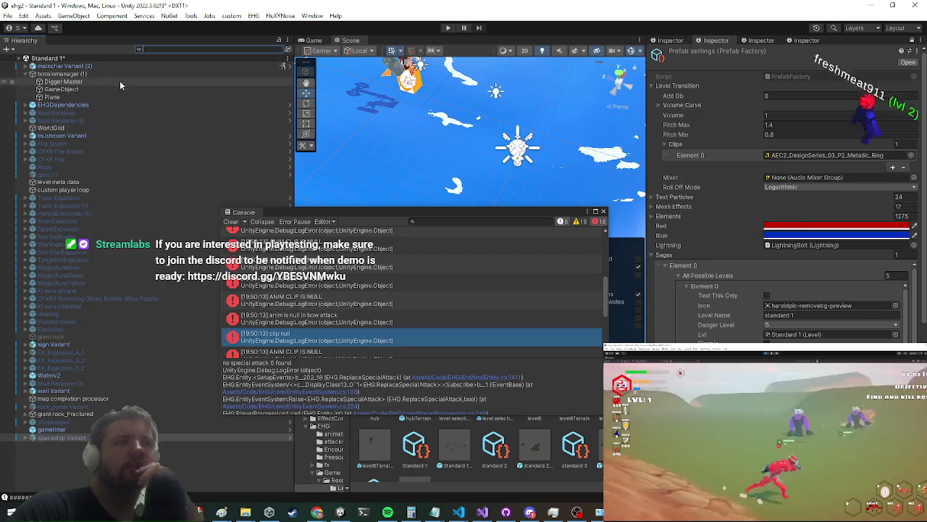
click(678, 42)
click(678, 41)
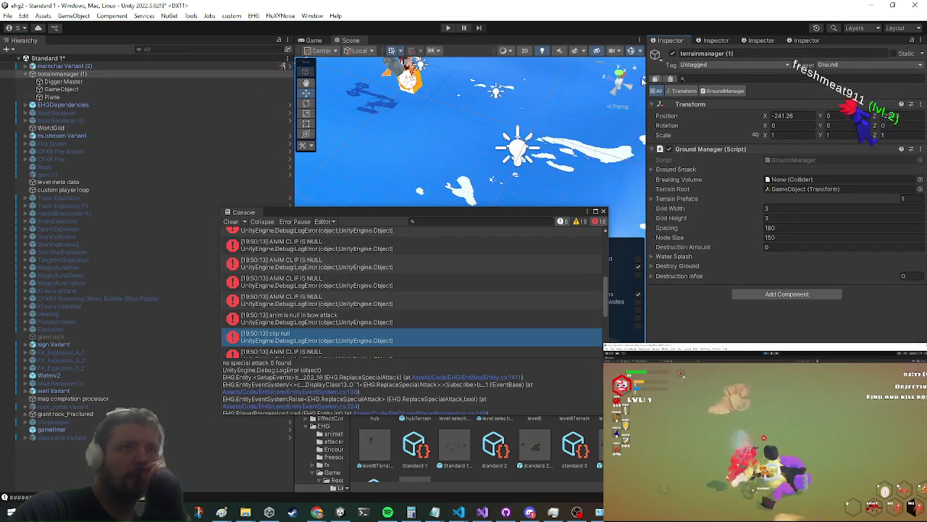
click(154, 96)
click(155, 89)
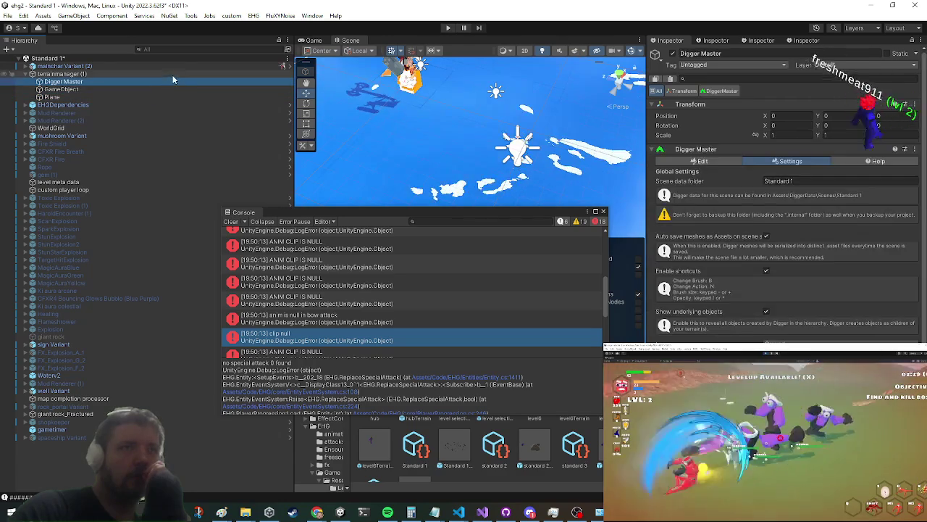
click(172, 75)
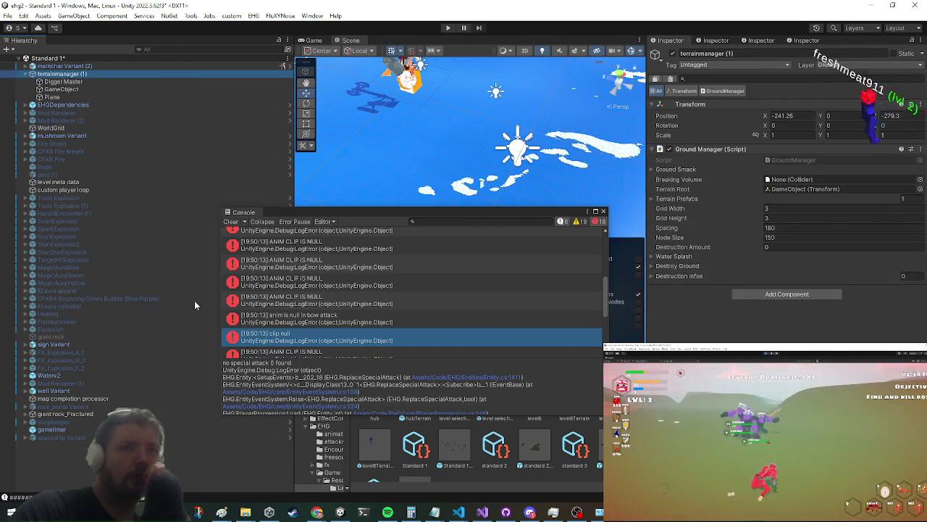
Create an empty object named terrainloader and add the Terrain Loader script to it
right_click(78, 455)
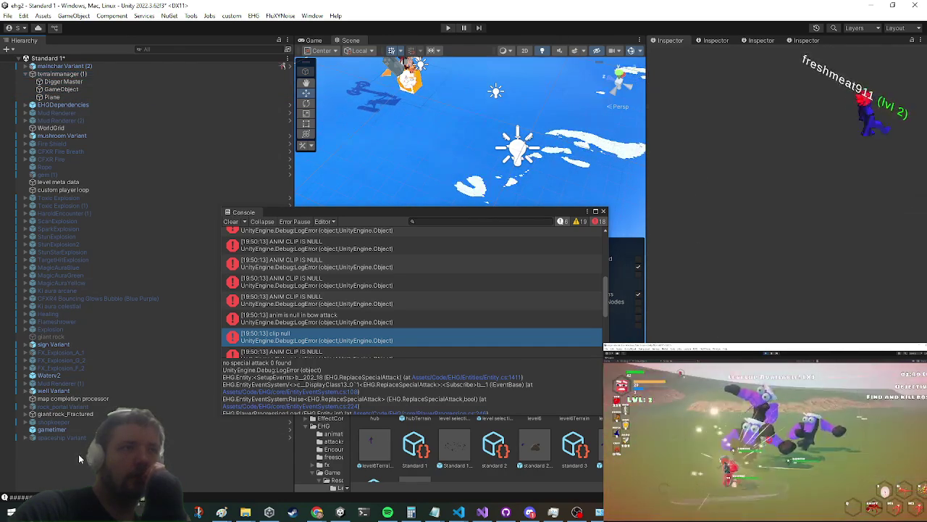
click(140, 213)
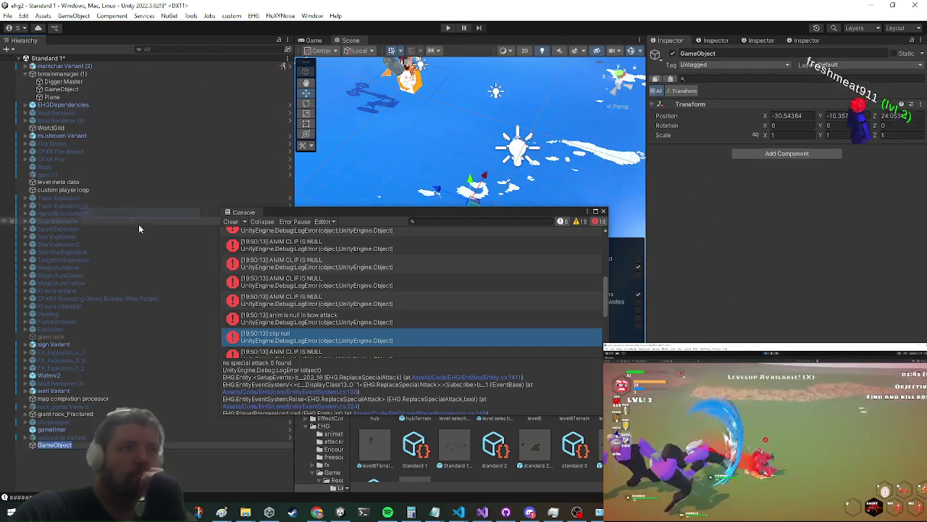
text(terrainmode)
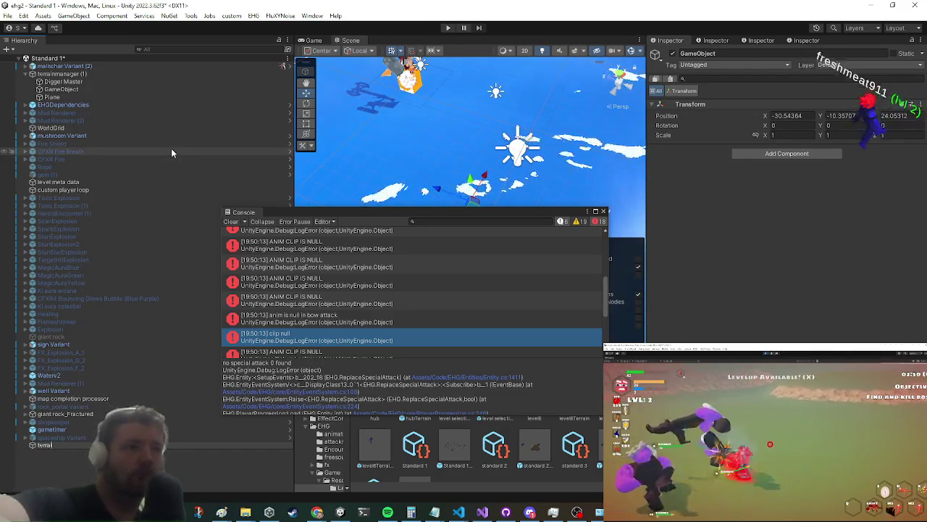
text(r)
key(Return)
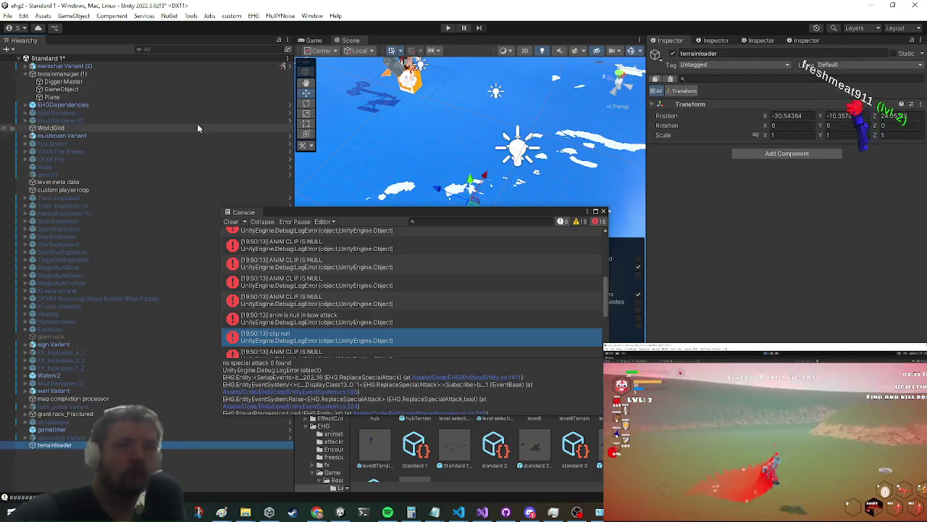
click(751, 158)
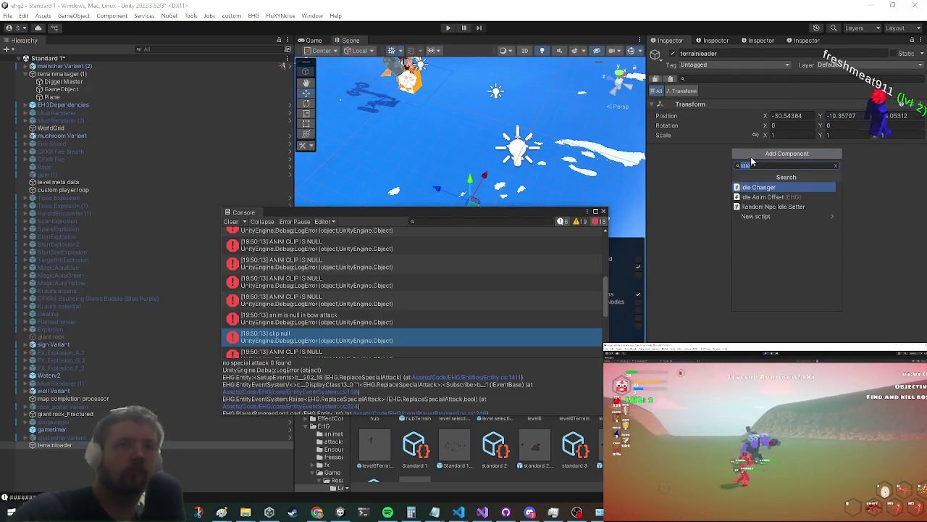
text(terrain loader)
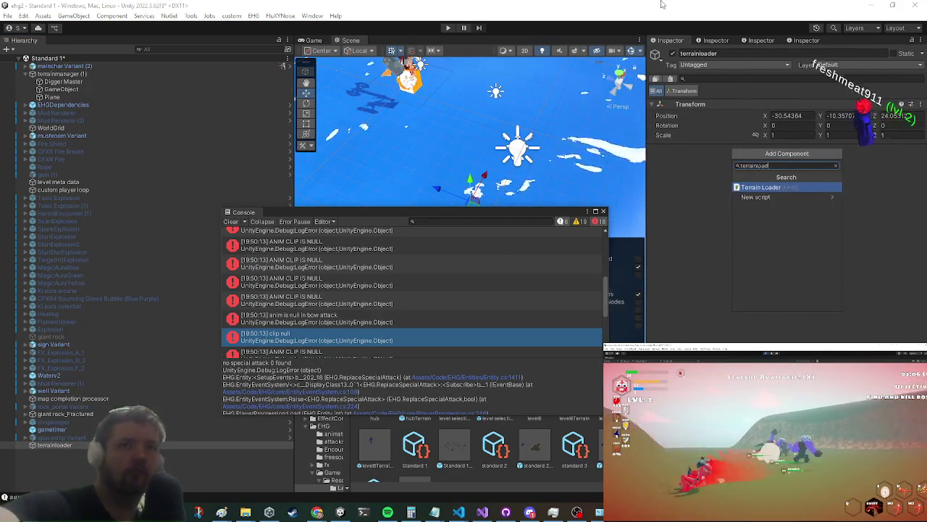
key(Return)
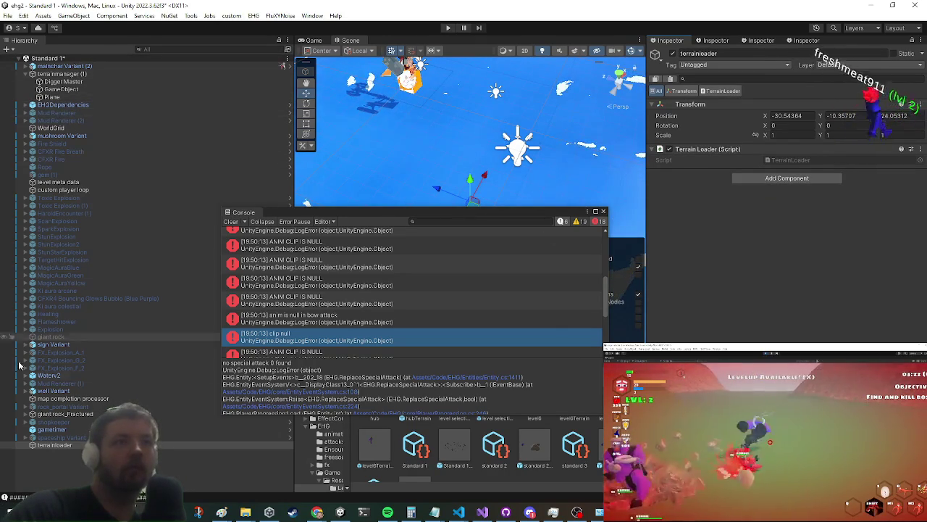
Nest terrainloader under terrainmanager, check its components, and start play mode
drag(51, 437, 81, 87)
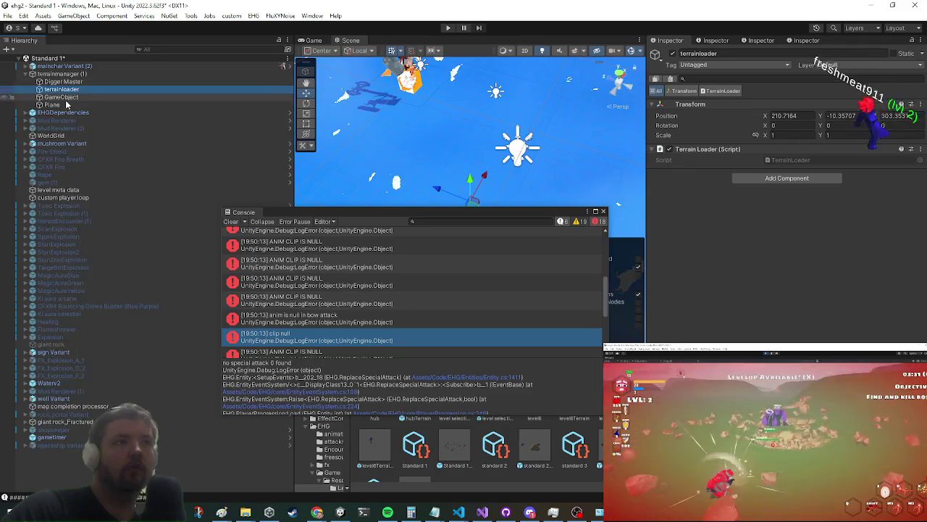
click(62, 97)
click(78, 88)
click(52, 105)
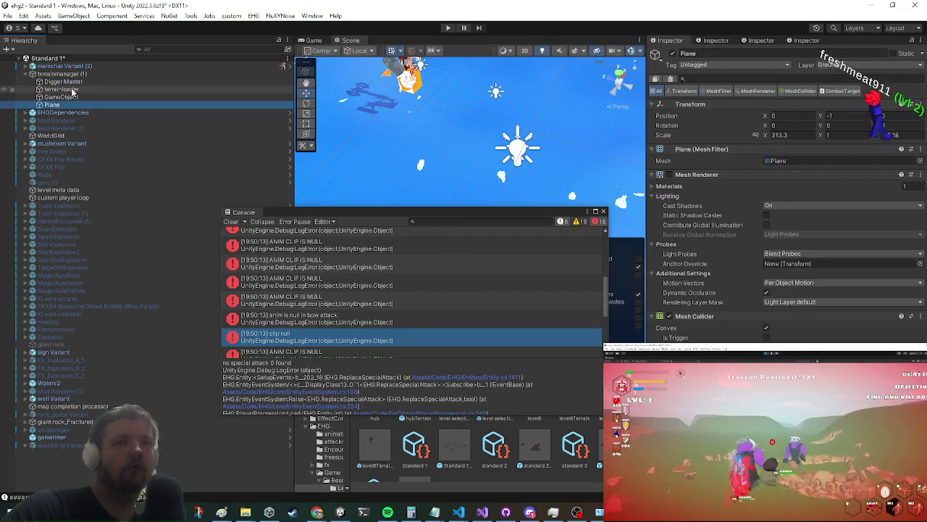
click(72, 90)
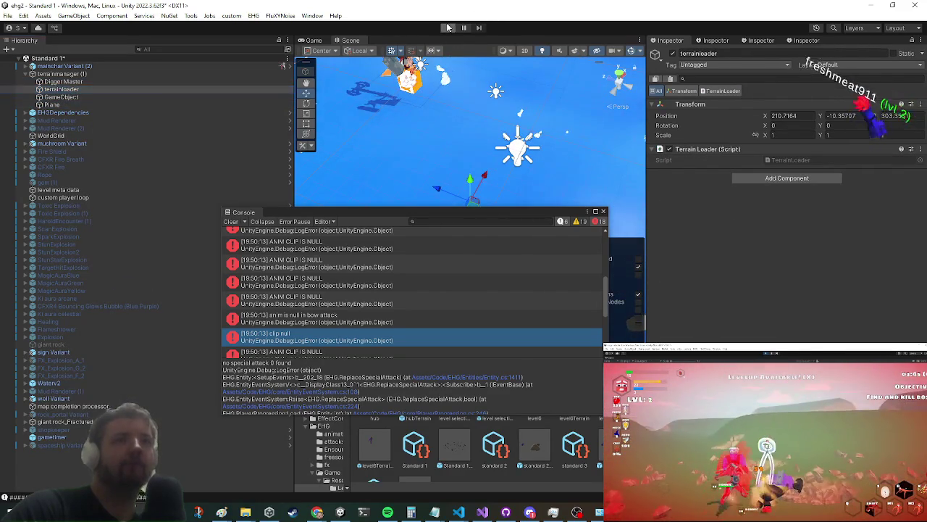
click(447, 27)
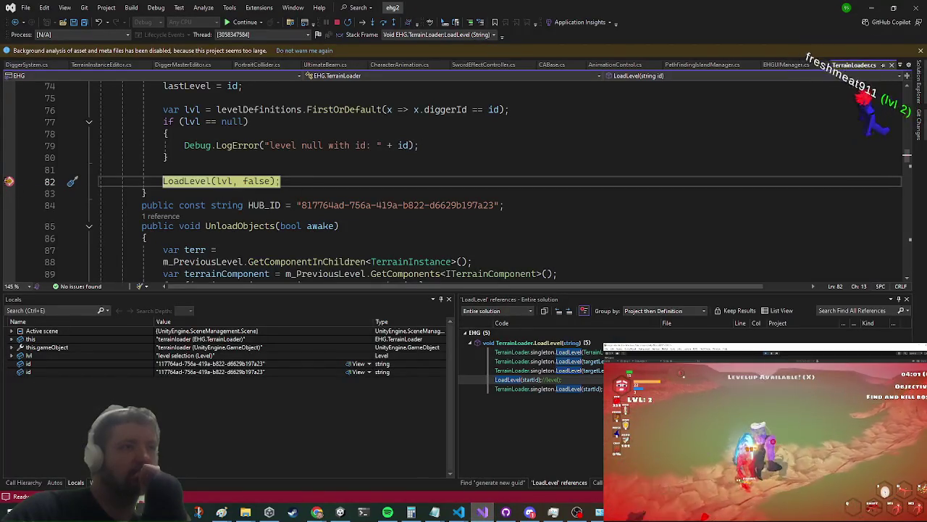
Resume past the LoadLevel breakpoint on line 82 and minimize Visual Studio
click(252, 24)
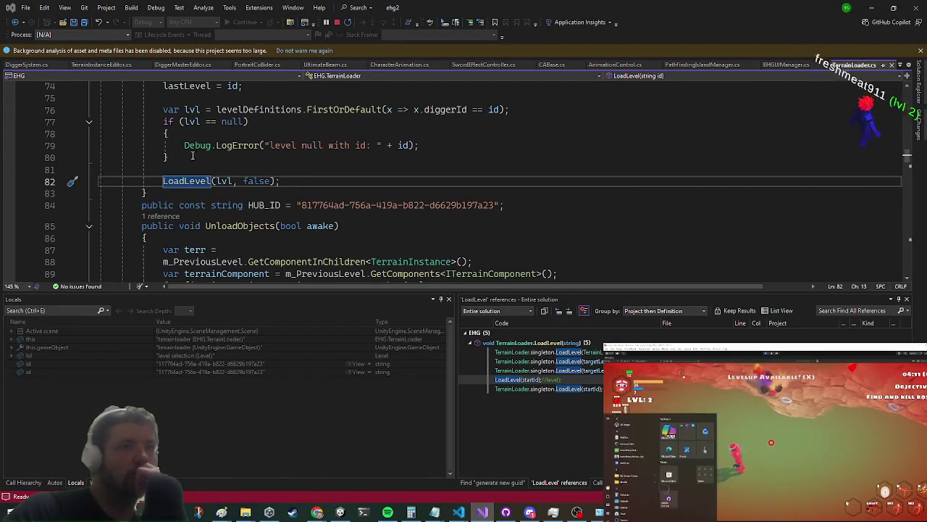
click(873, 9)
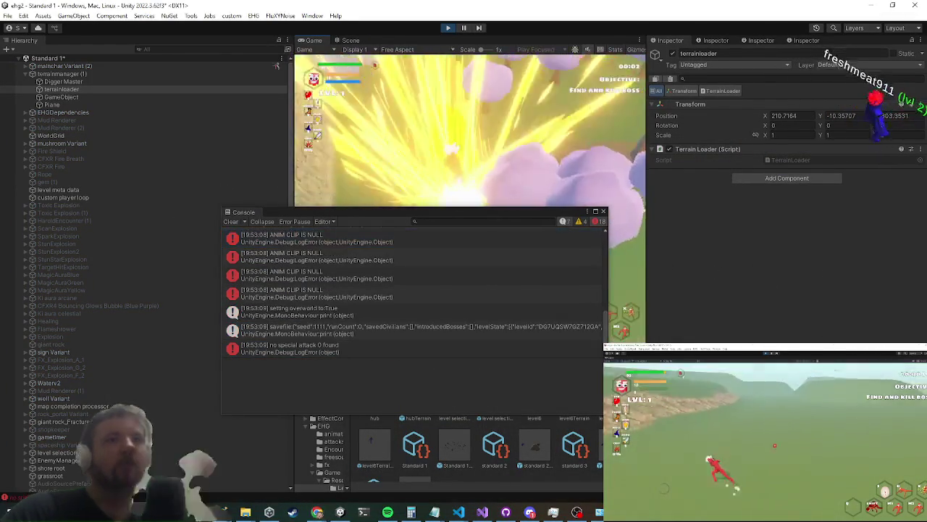
Maximize the Game view, play the loaded level, then bring up the Start menu
key(shift+space)
click(459, 213)
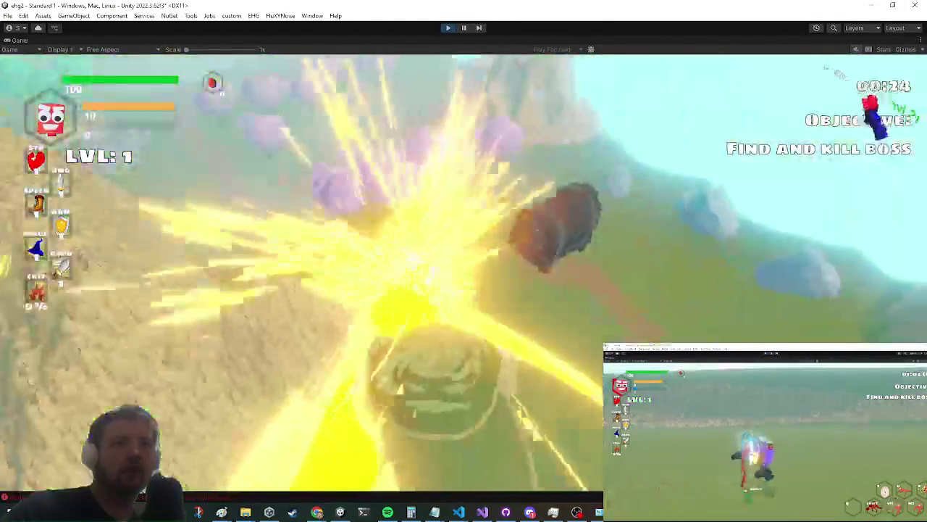
key(super)
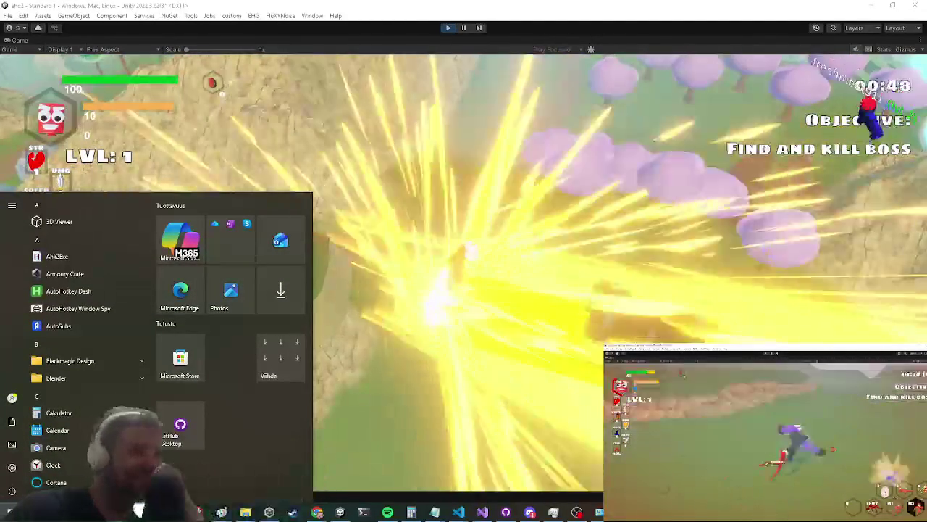
Launch GitHub Desktop and browse history commits such as added nut cracker weapon and added dota
click(181, 428)
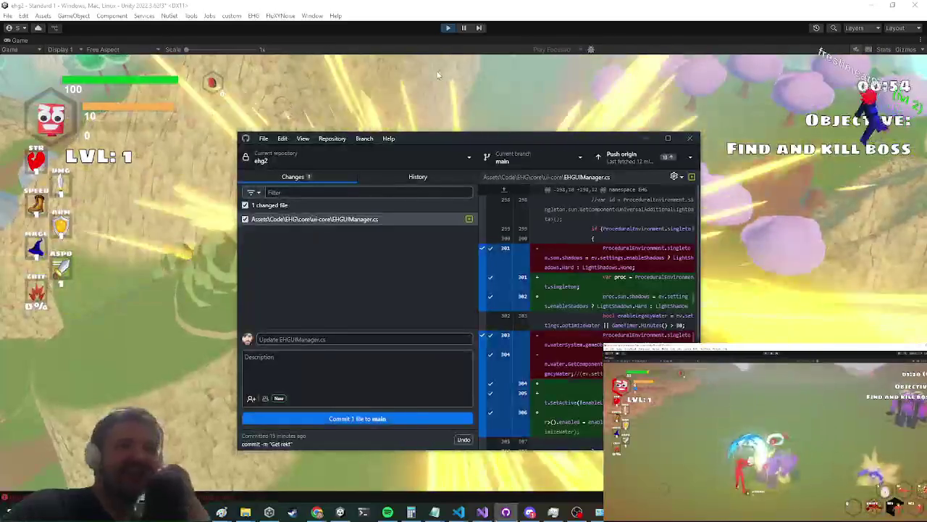
click(399, 176)
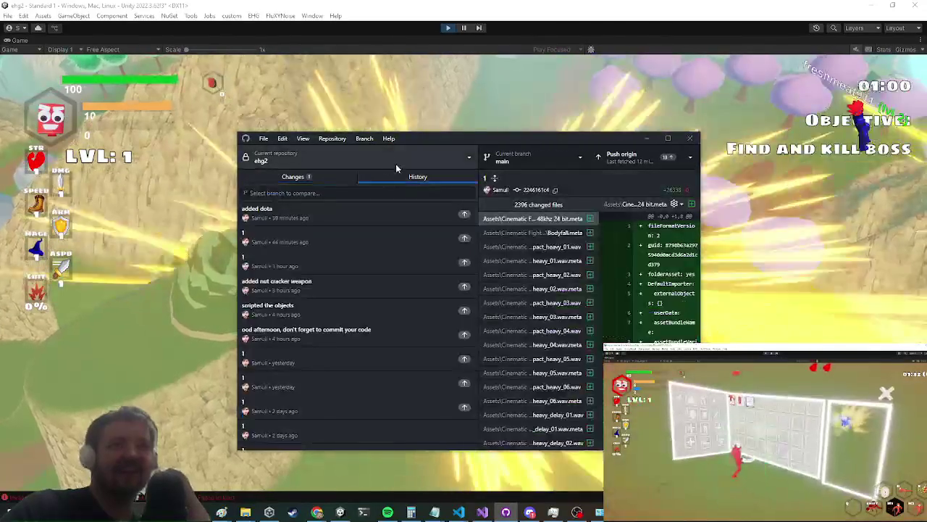
click(325, 285)
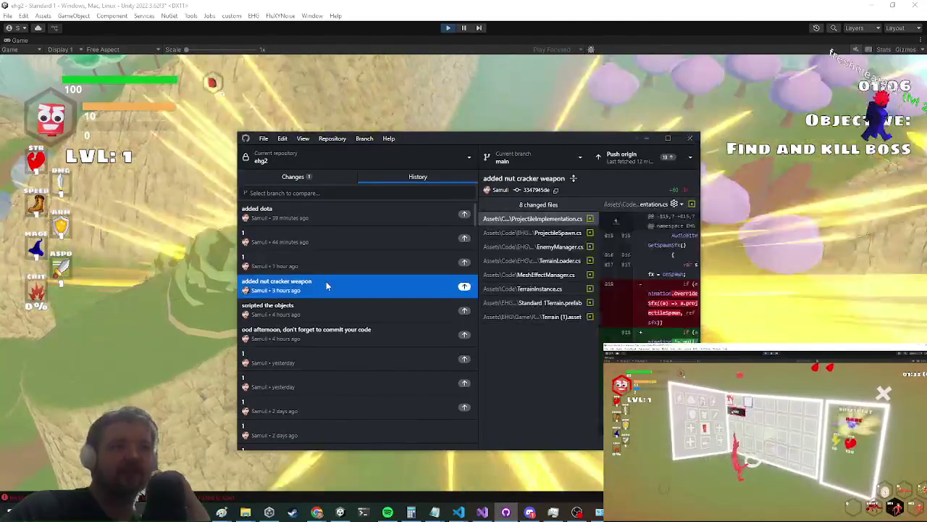
click(346, 268)
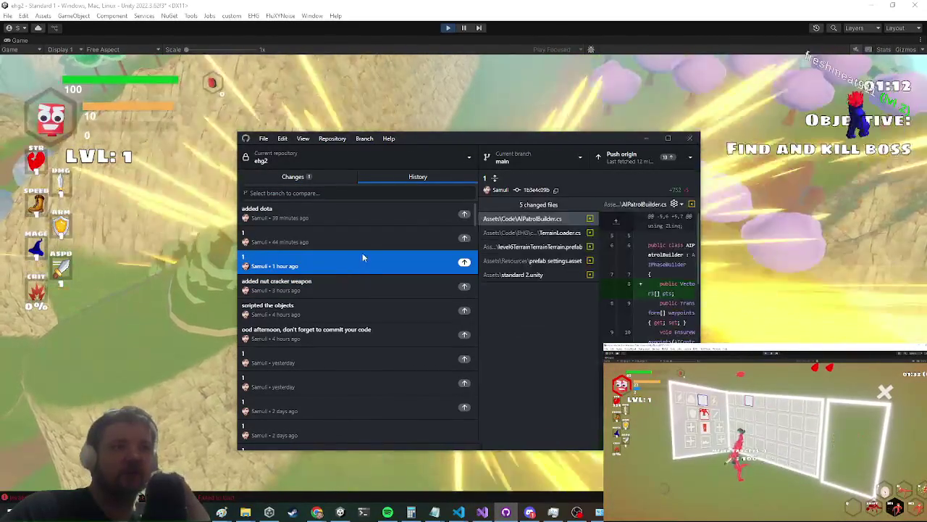
click(377, 236)
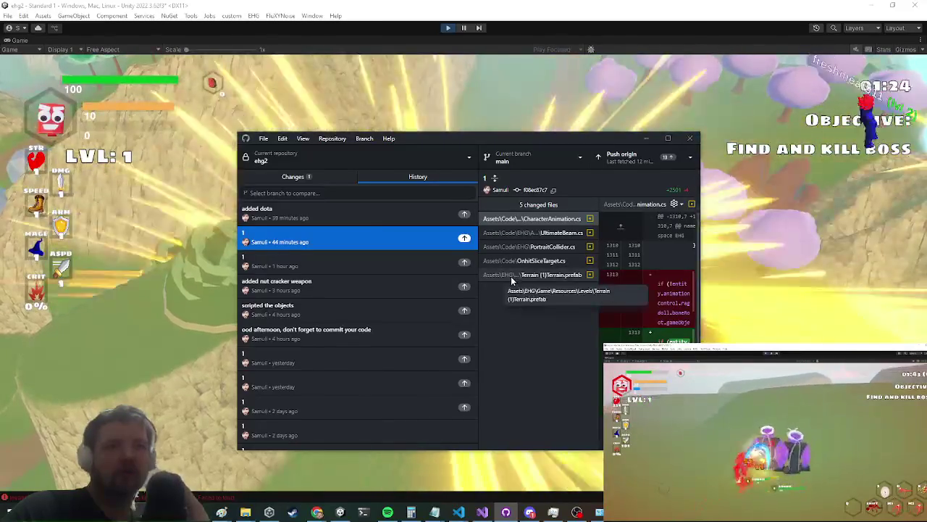
click(380, 211)
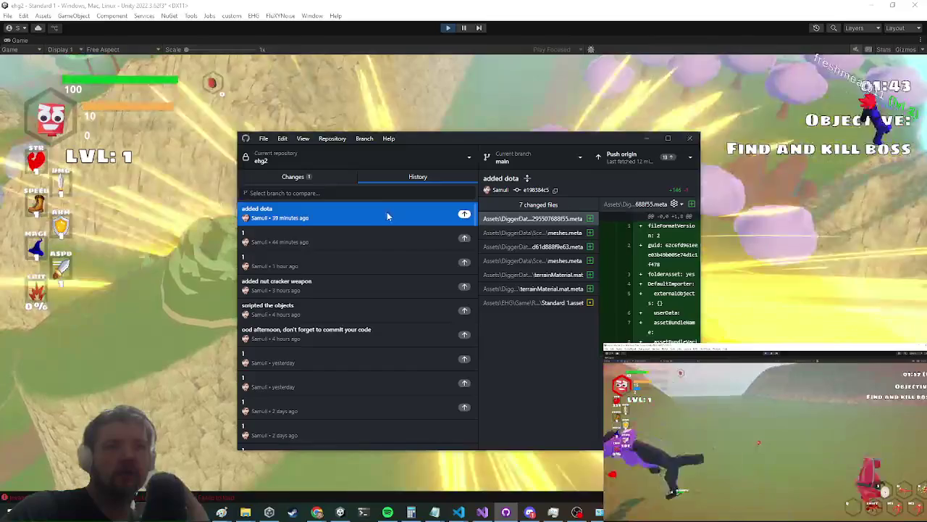
Show the hour-old commit's standard 2.unity diff with the window maximized
click(338, 267)
click(360, 239)
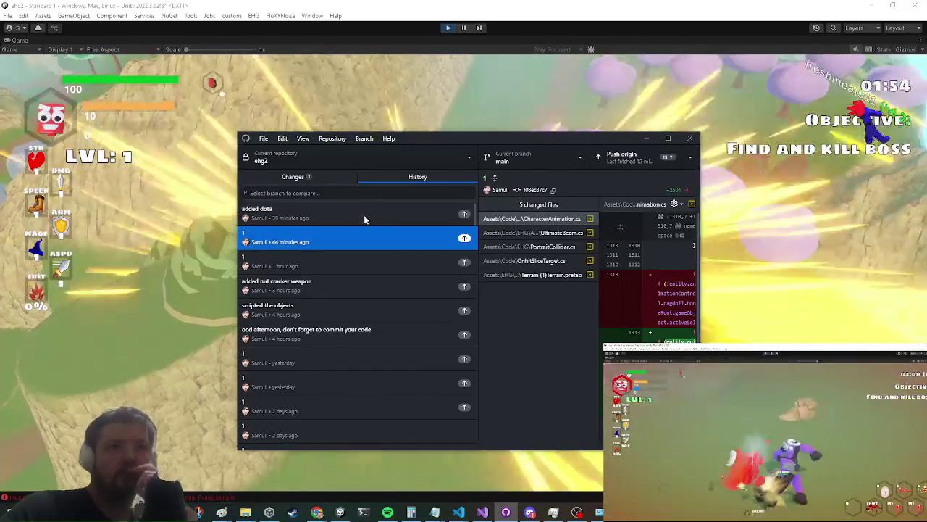
click(282, 267)
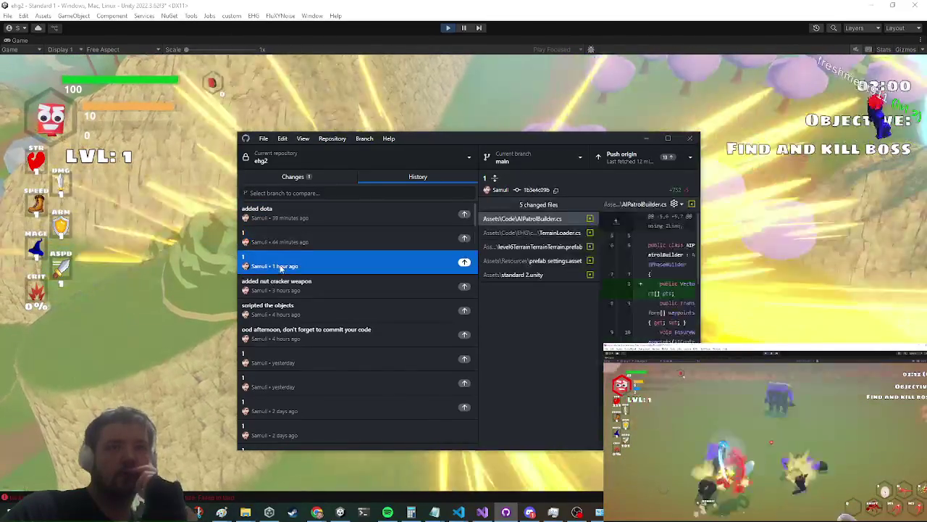
click(521, 275)
click(667, 138)
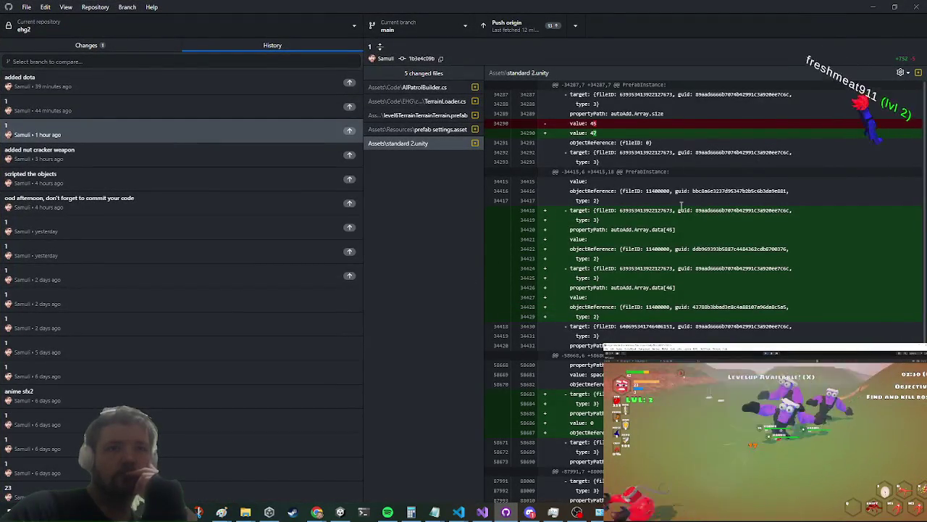
Review the added dota commit's Standard 1.asset diff and the hour-old standard 2.unity changes
scroll(637, 207, down, 2)
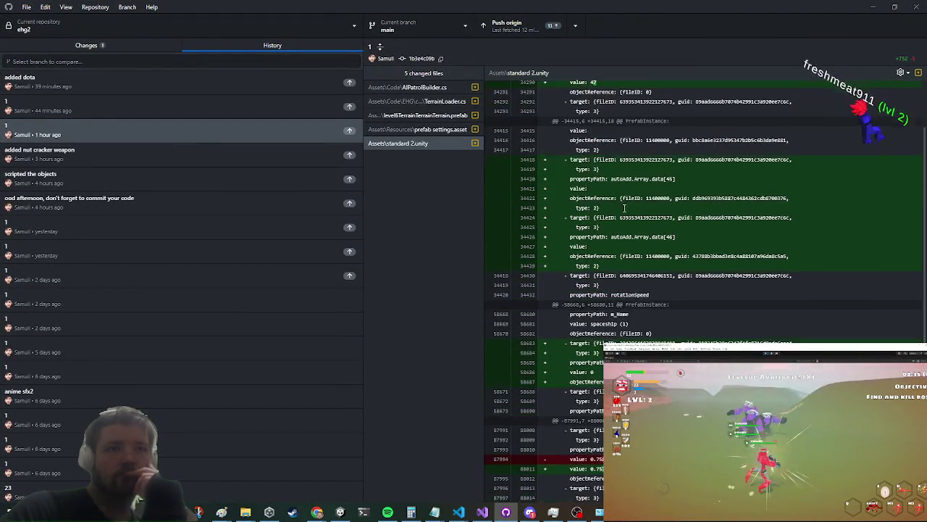
scroll(621, 215, up, 2)
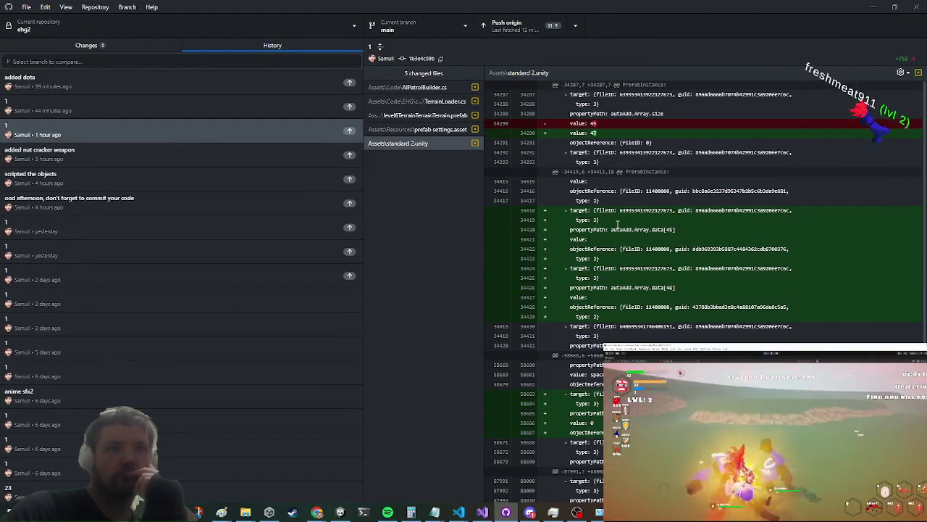
click(111, 109)
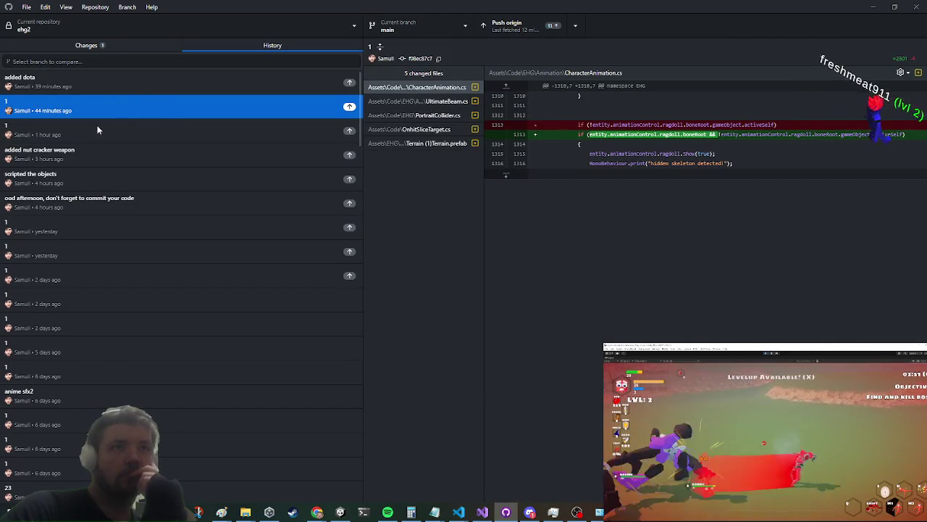
click(109, 87)
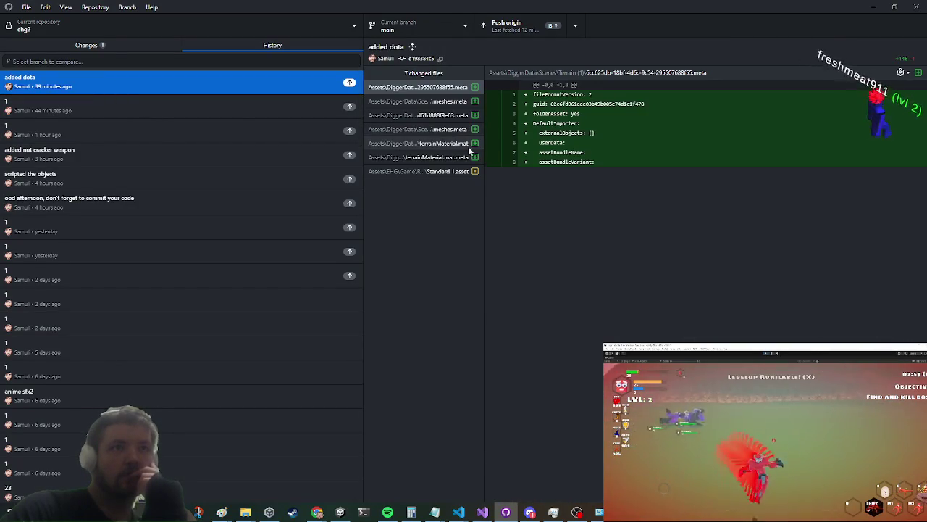
click(431, 172)
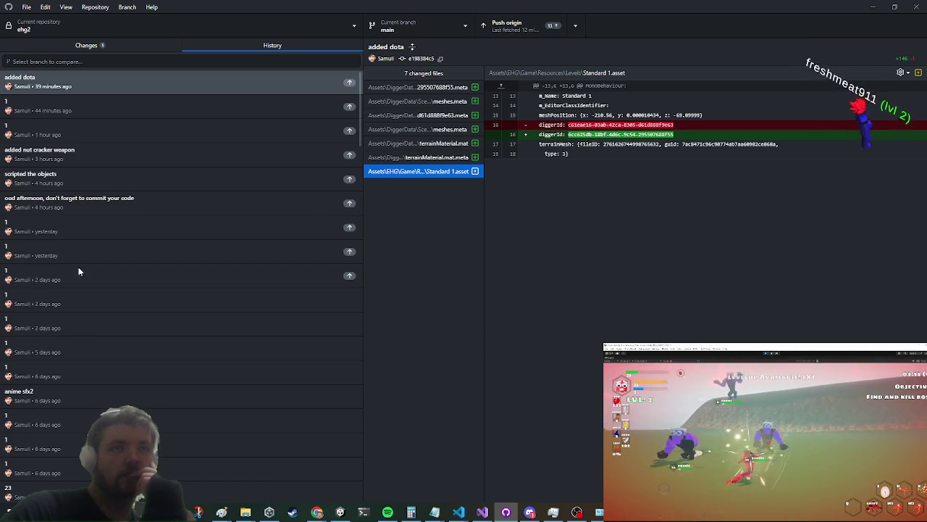
click(65, 123)
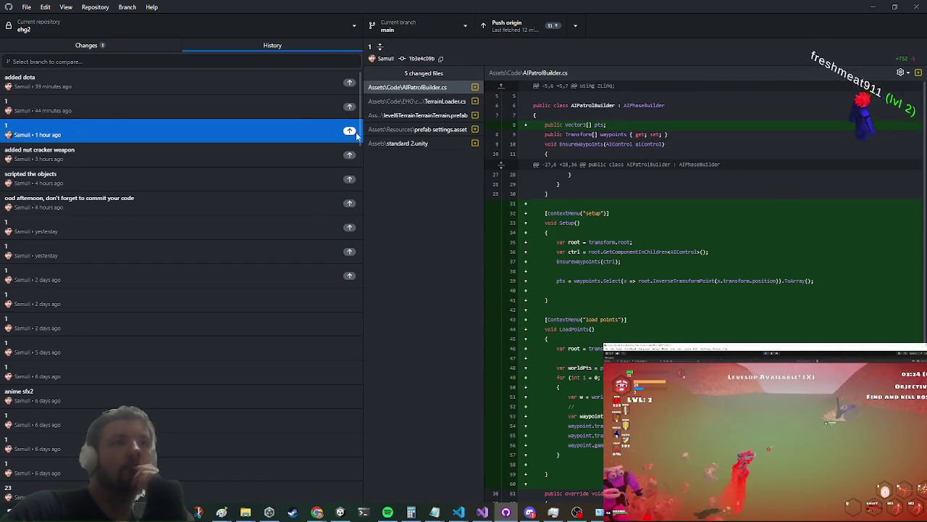
click(406, 142)
Inspect the added nut cracker weapon terrain asset and prefab diffs, plus older commits
click(105, 155)
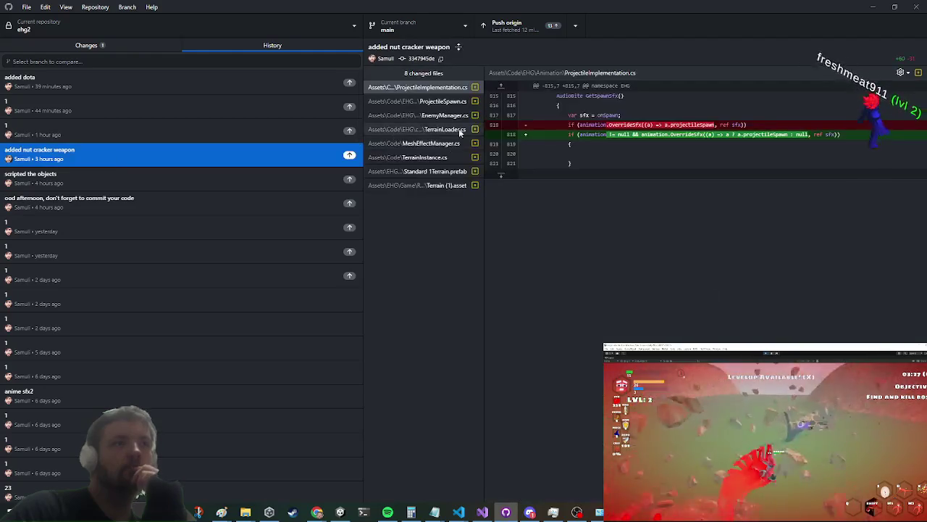
click(433, 186)
click(419, 173)
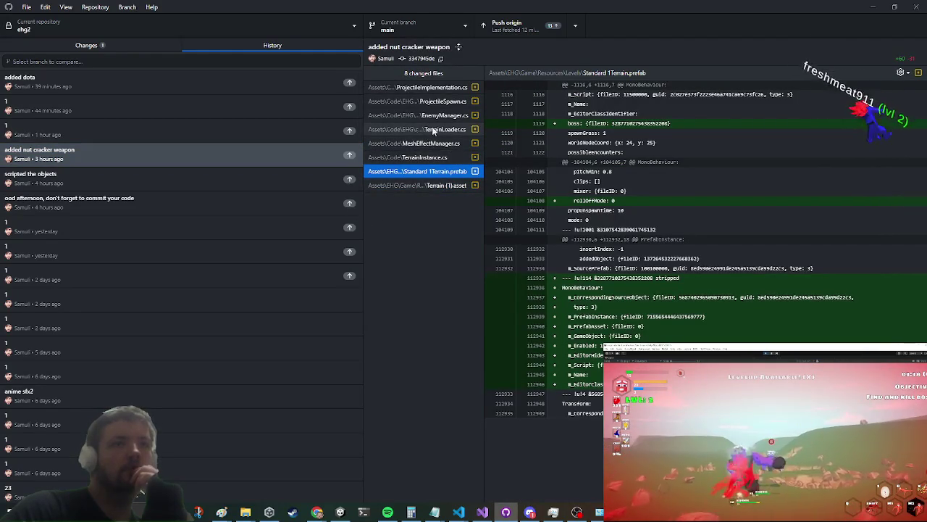
click(123, 176)
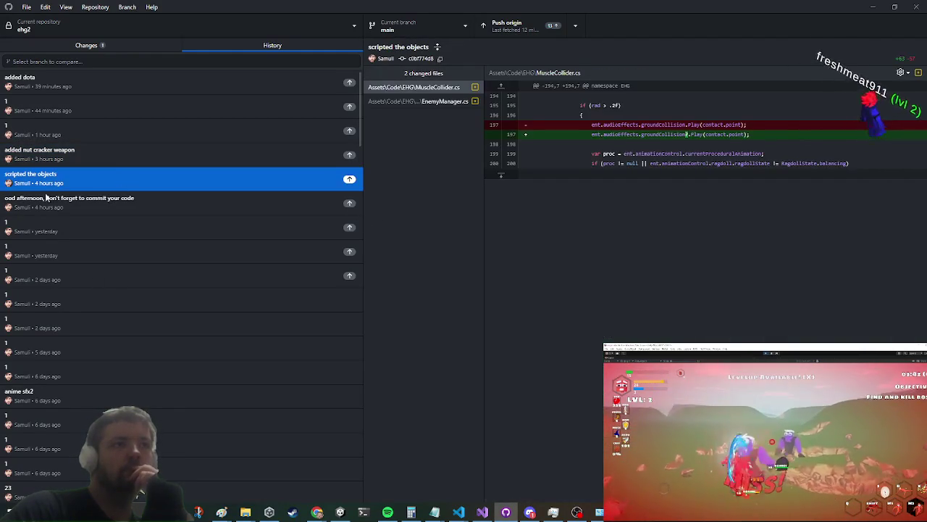
click(161, 209)
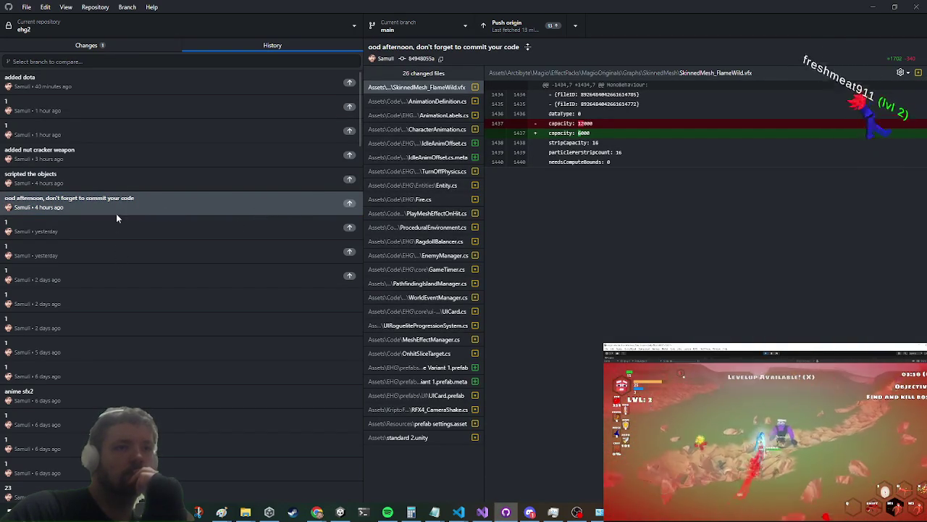
Read the standard 2.unity diff in commit '1', then return to the running Unity game
click(98, 174)
click(106, 155)
click(110, 127)
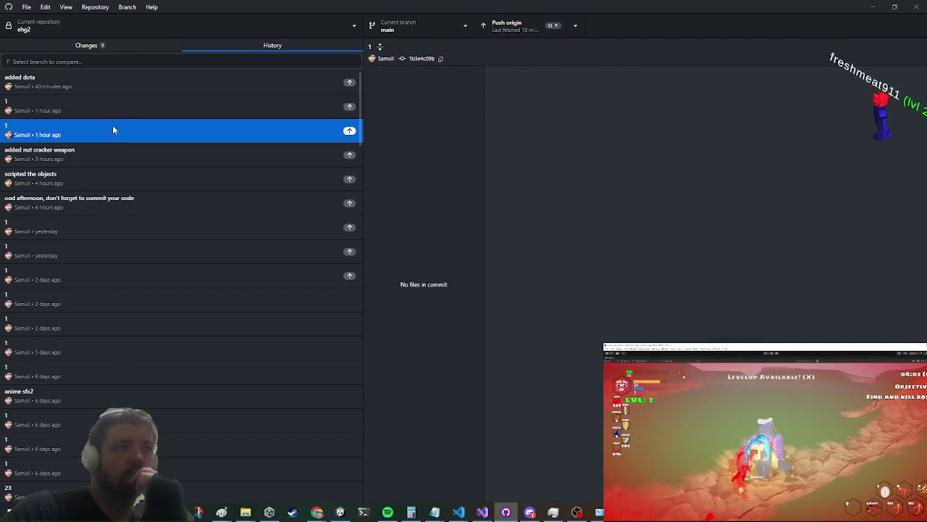
click(408, 144)
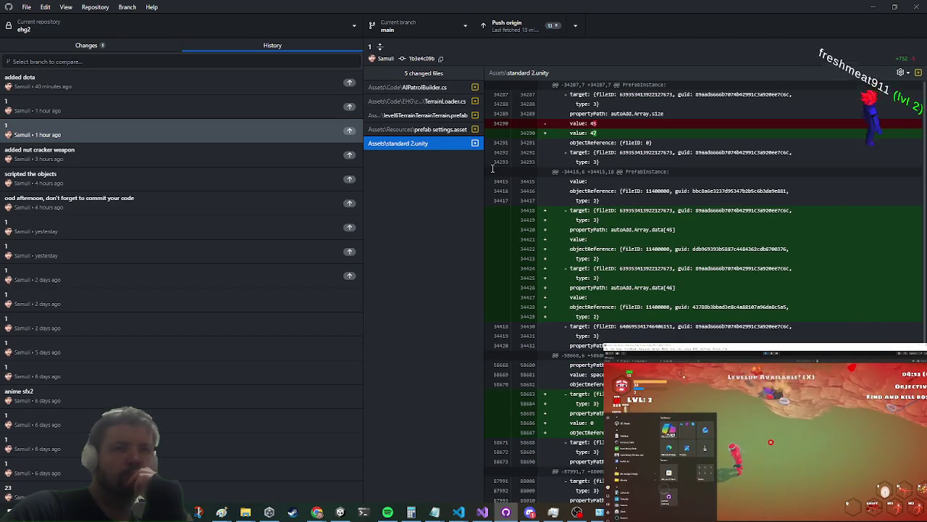
scroll(638, 227, down, 2)
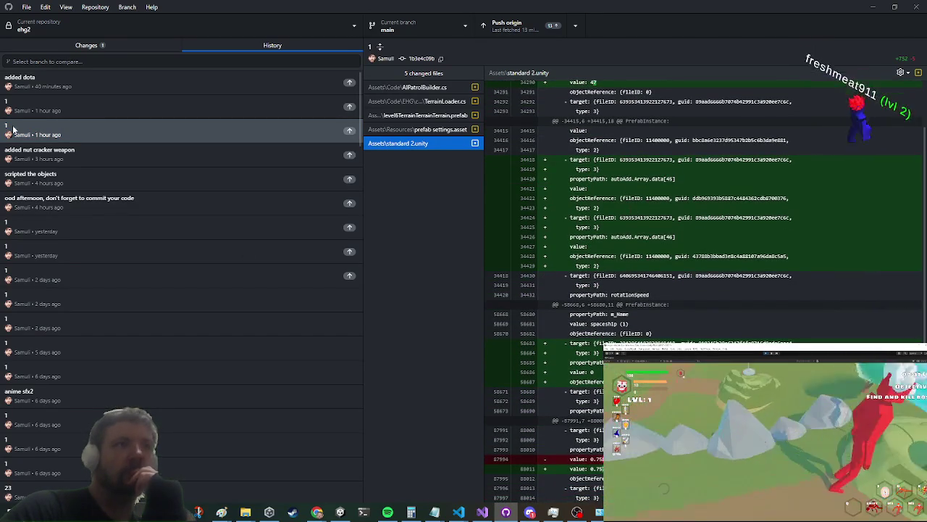
click(101, 115)
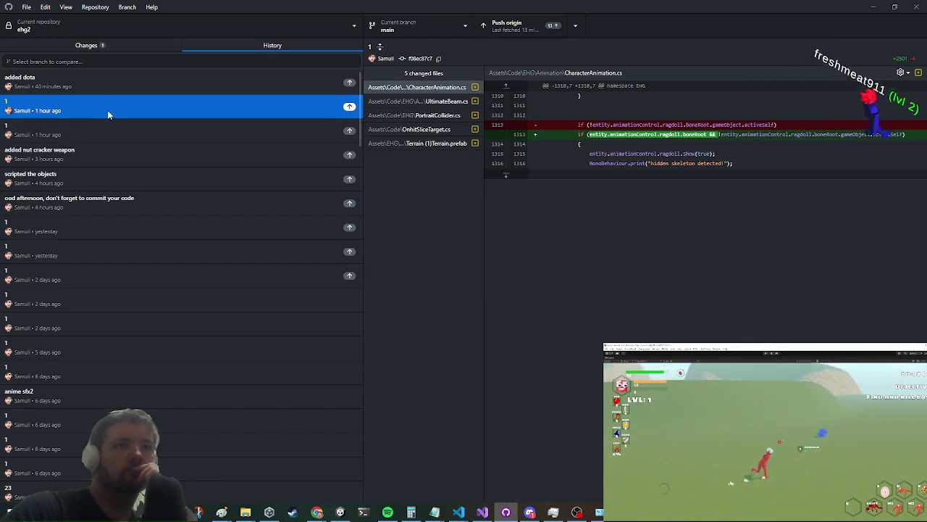
key(alt+Tab)
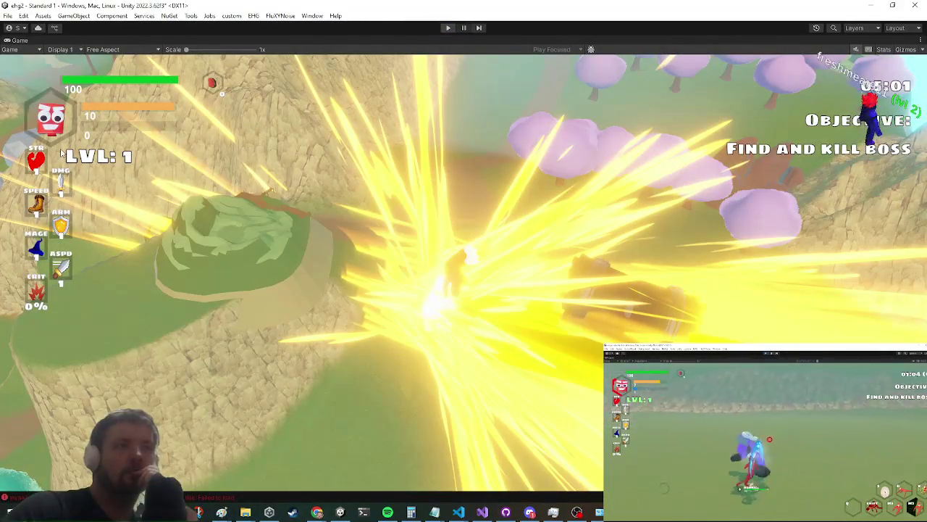
Stop play mode and reload the externally changed Standard 1 scene from disk
key(ctrl+p)
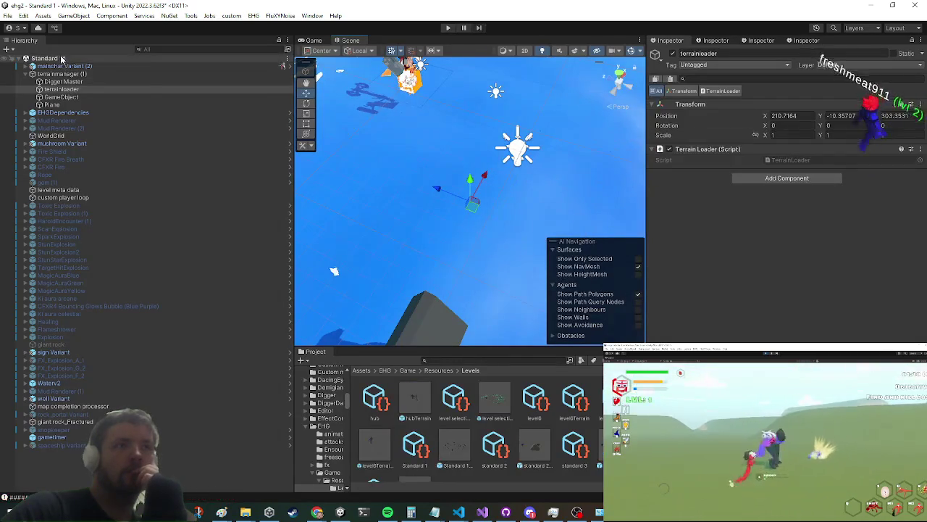
right_click(62, 58)
click(76, 76)
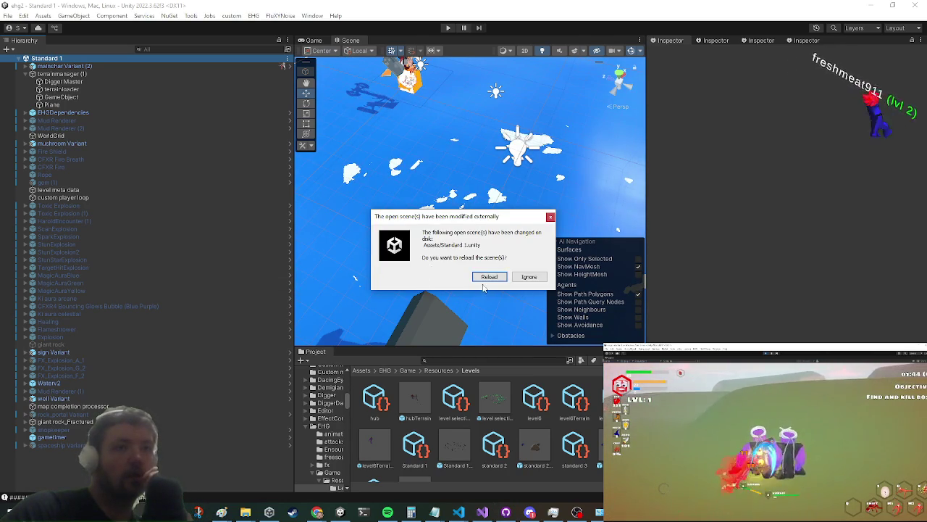
click(487, 278)
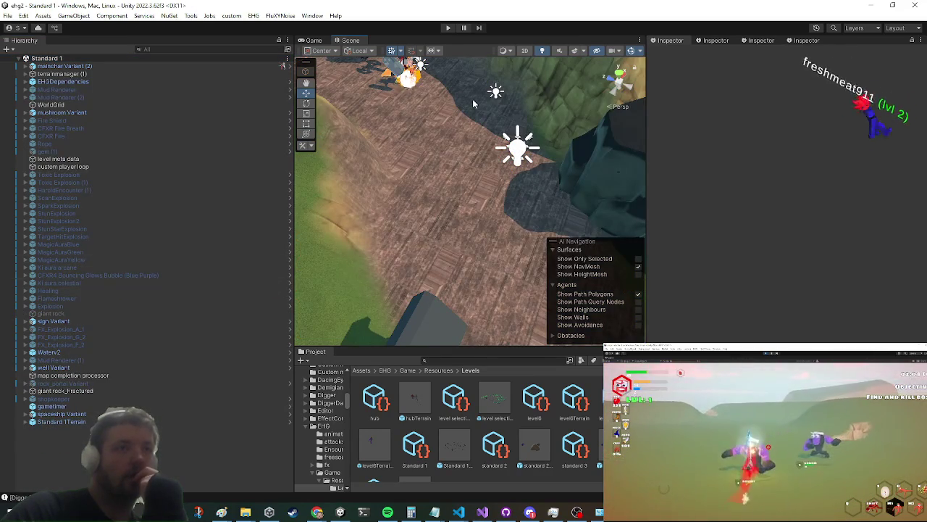
Expand terrainmanager (1) and inspect Standard 1Terrain and the Ground Manager settings
click(26, 74)
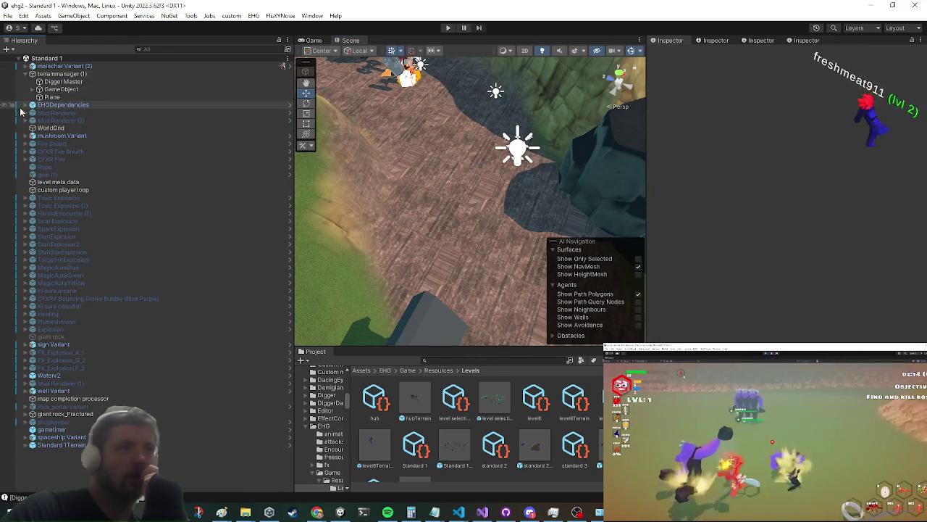
scroll(434, 165, down, 3)
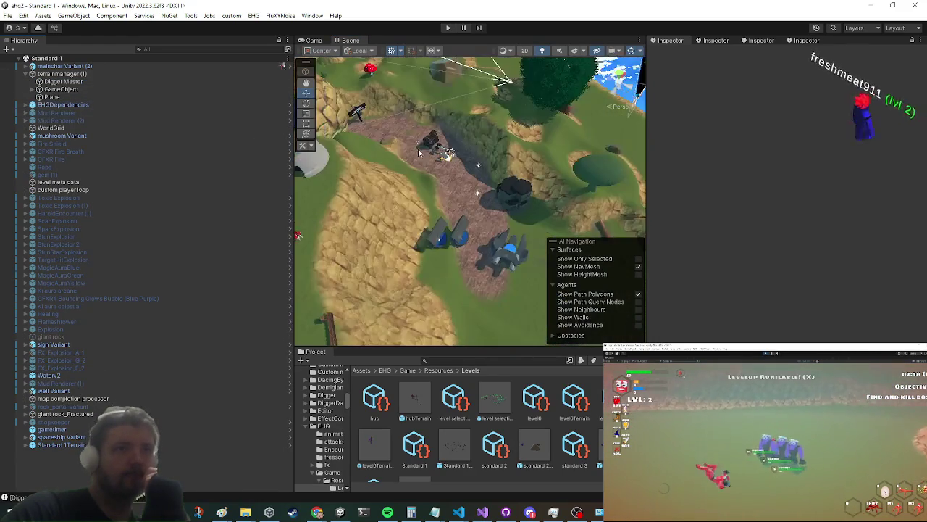
scroll(418, 148, down, 10)
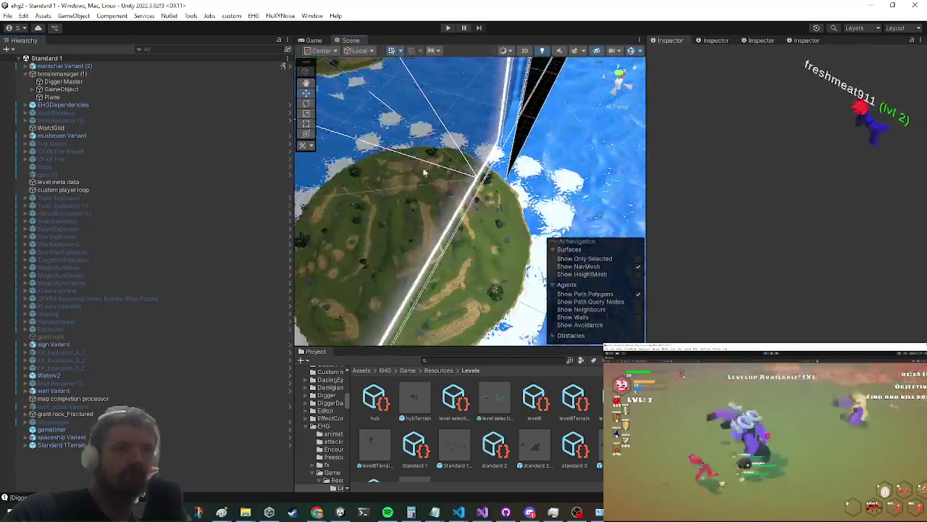
scroll(425, 172, up, 10)
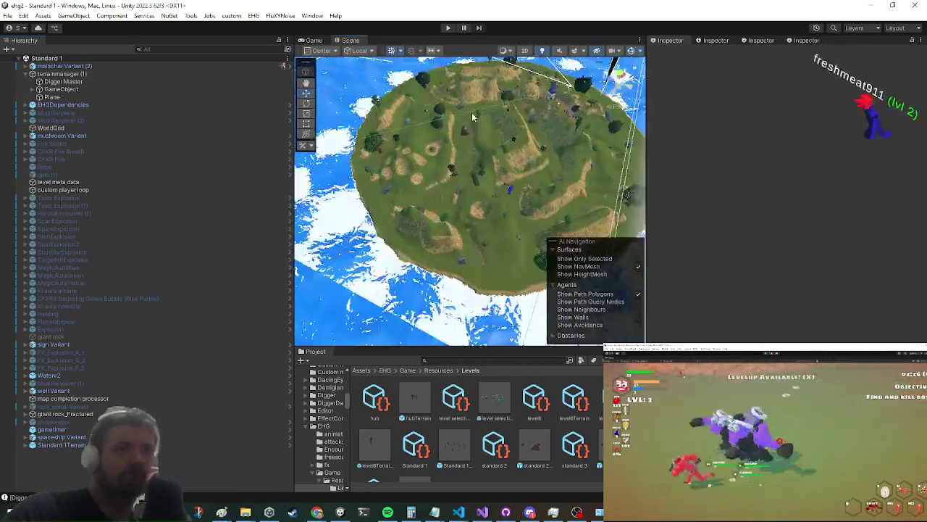
click(411, 270)
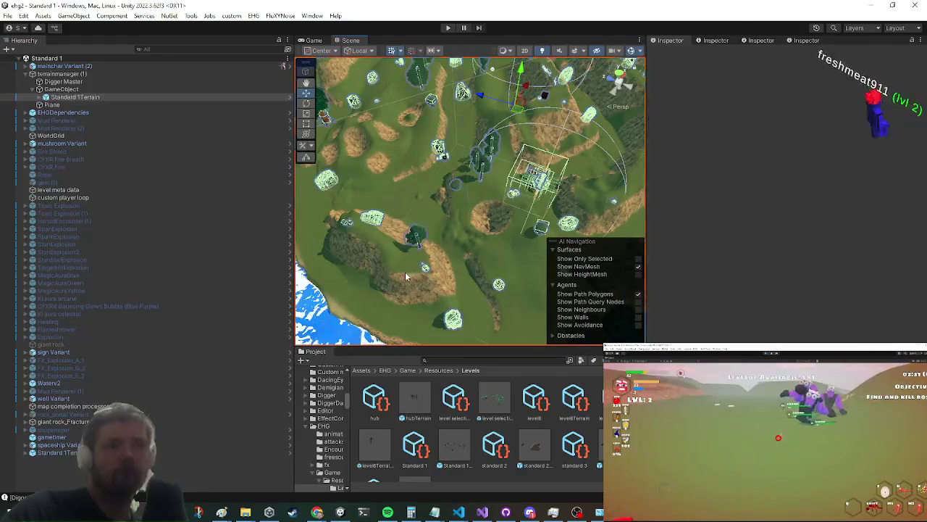
click(71, 89)
click(86, 99)
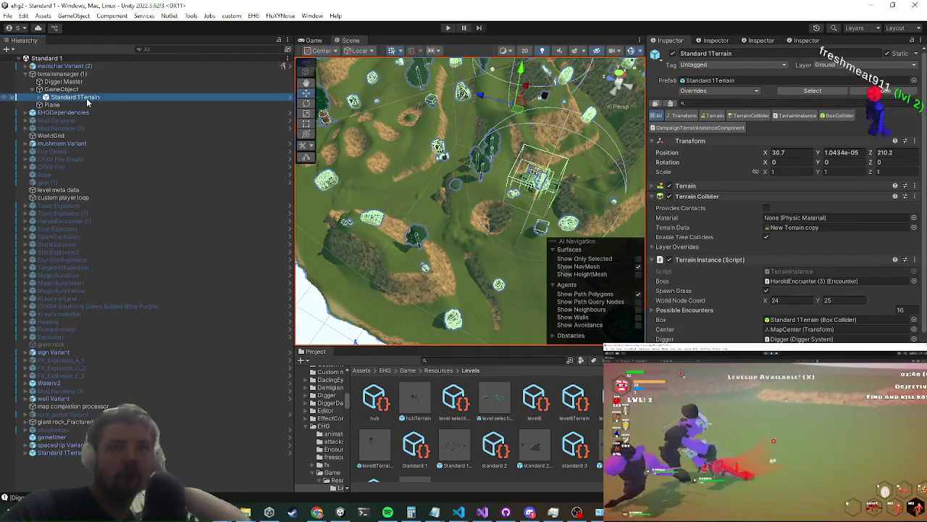
click(99, 75)
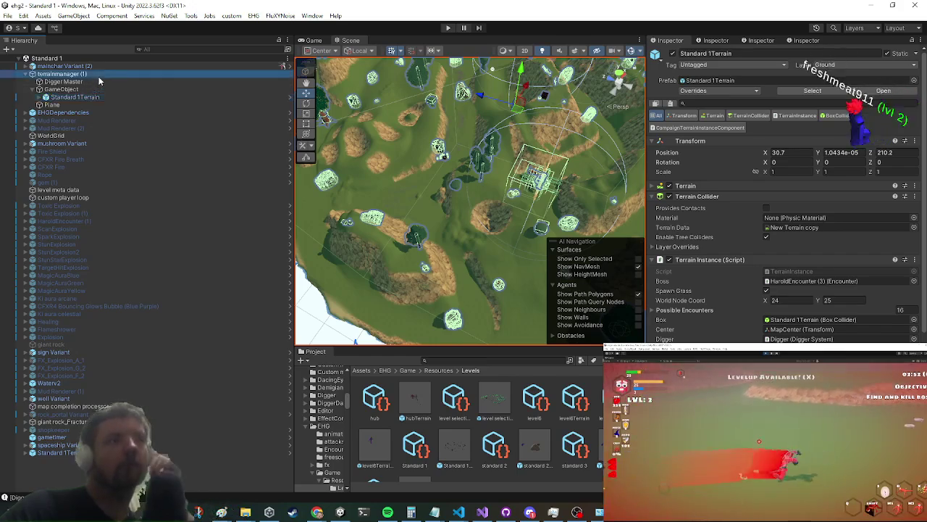
Search the Hierarchy for t:terrainloader, clear the filter, and switch to GitHub Desktop
click(162, 48)
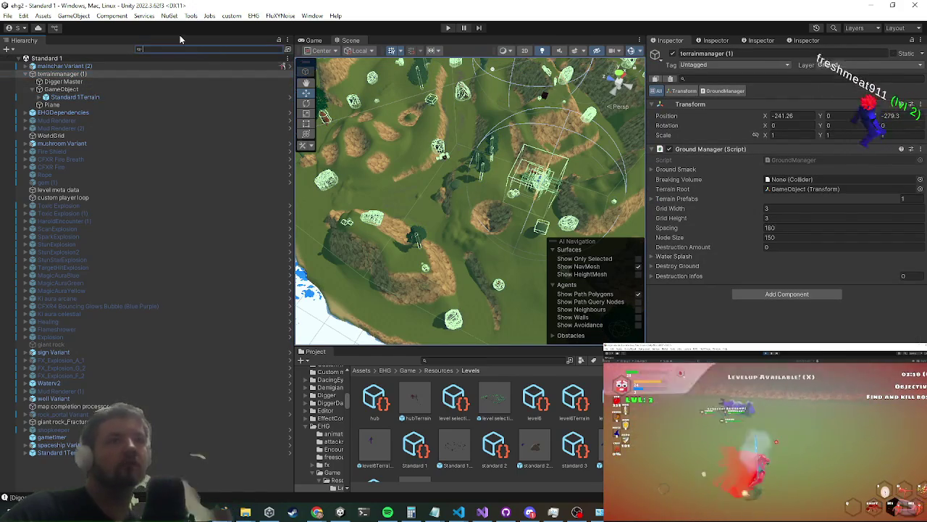
text(t:terrai)
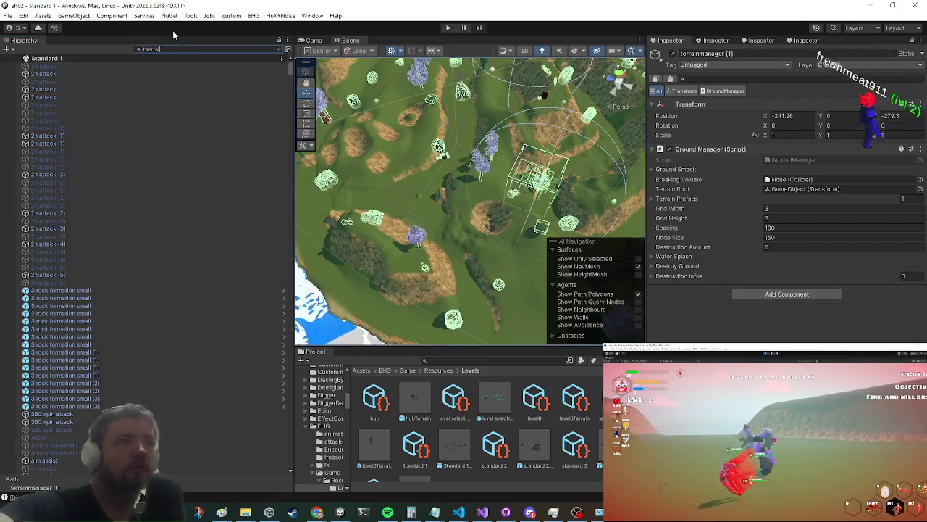
text(nloader)
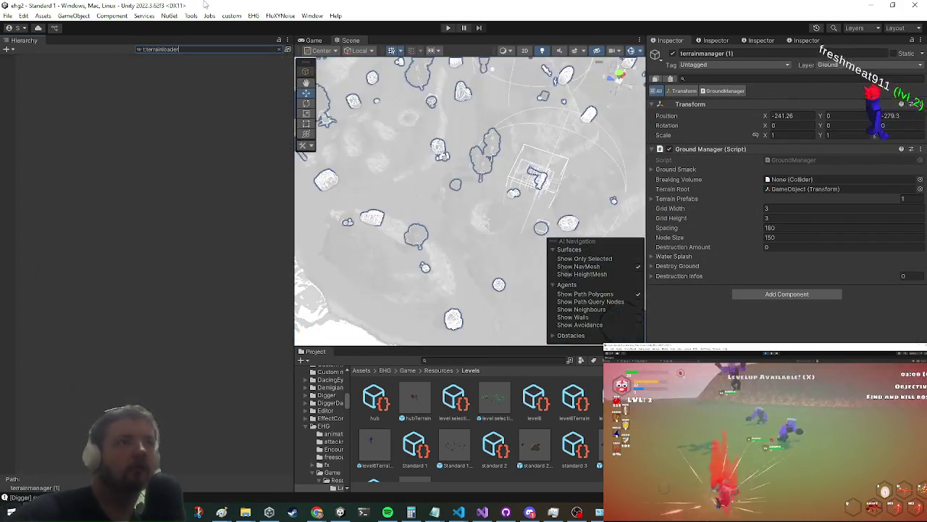
key(BackSpace)
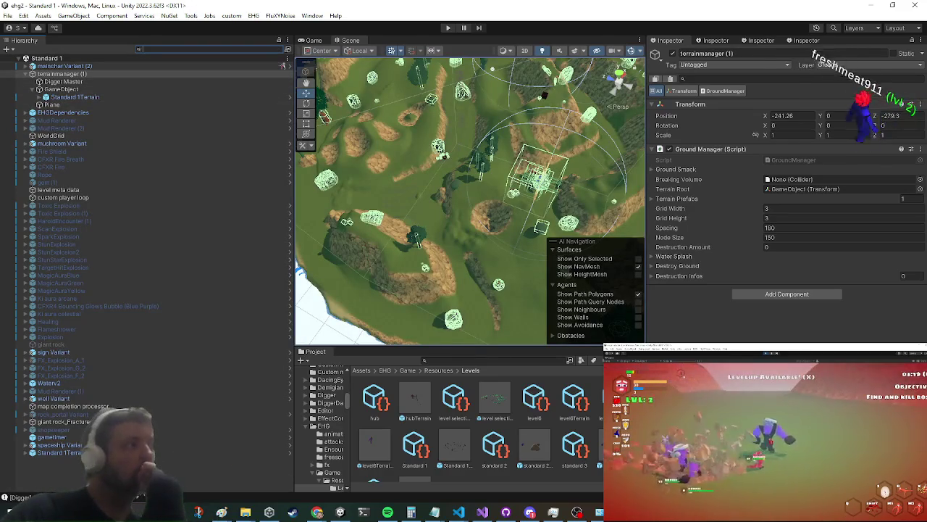
key(alt+Tab)
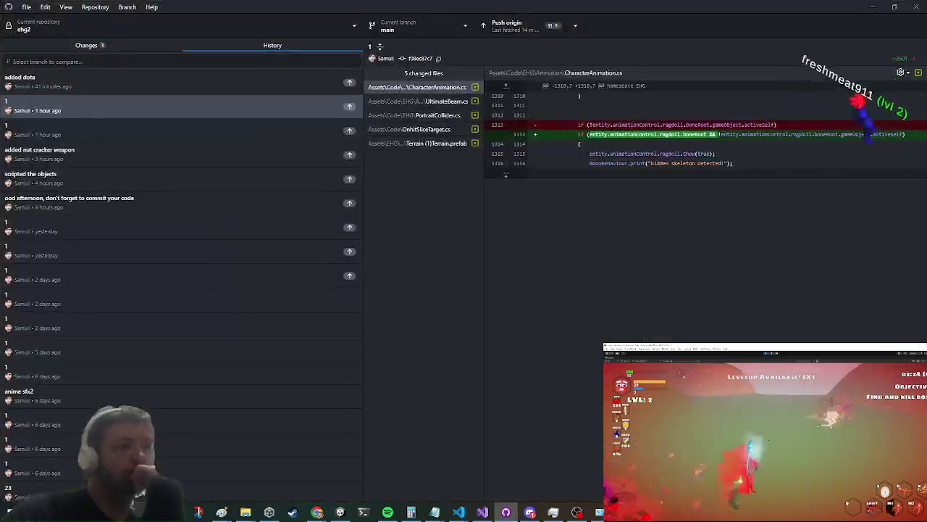
Browse the scripted the objects and 26-file afternoon commits, viewing the standard 2.unity diff
key(alt+Tab)
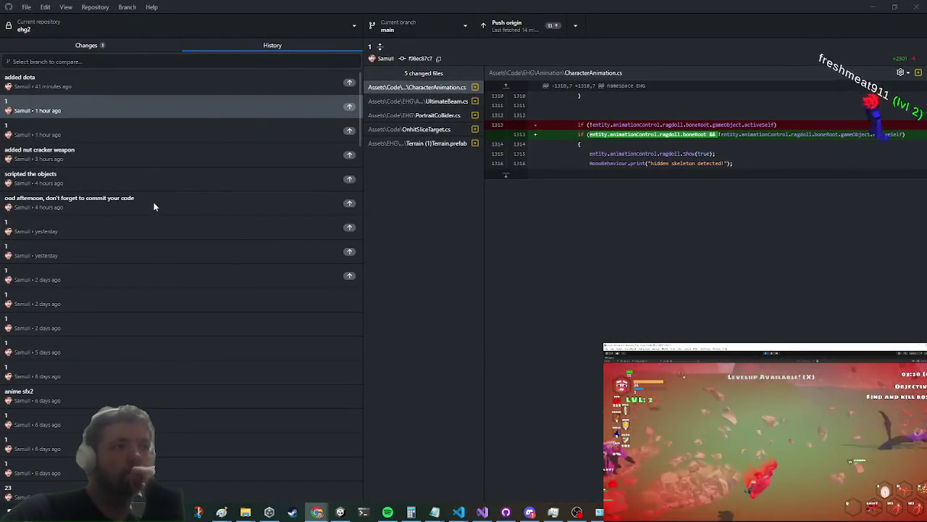
click(129, 178)
click(134, 157)
click(127, 175)
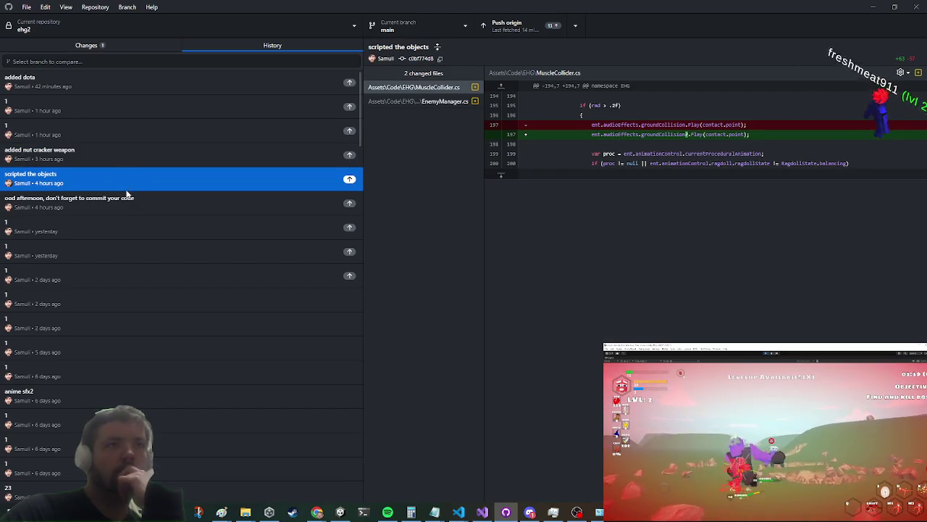
click(119, 201)
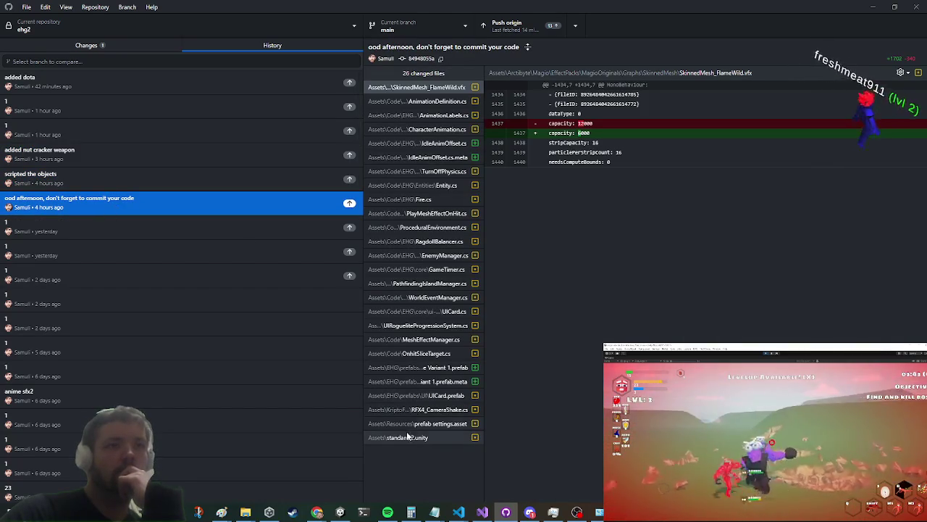
click(406, 438)
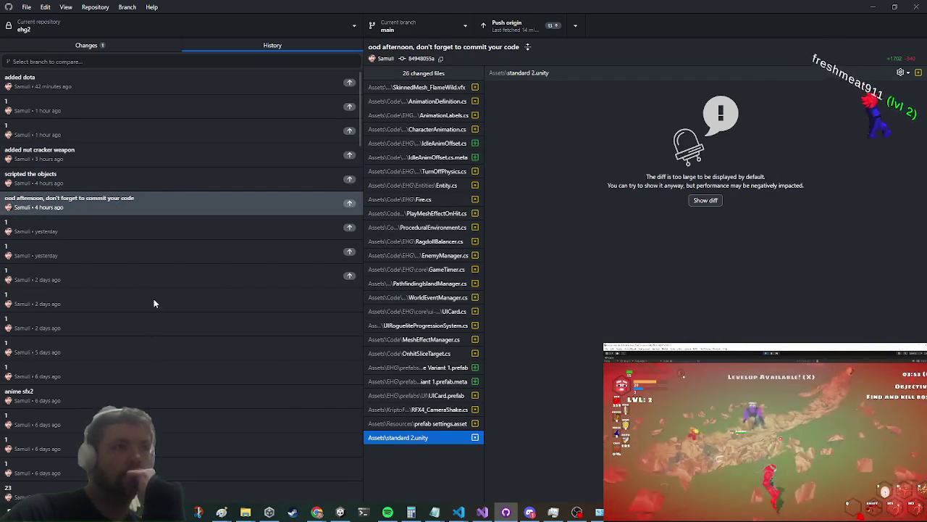
Inspect the nut cracker weapon commit's prefab and Terrain (1).asset diffs and the hour-old commit's files
click(87, 175)
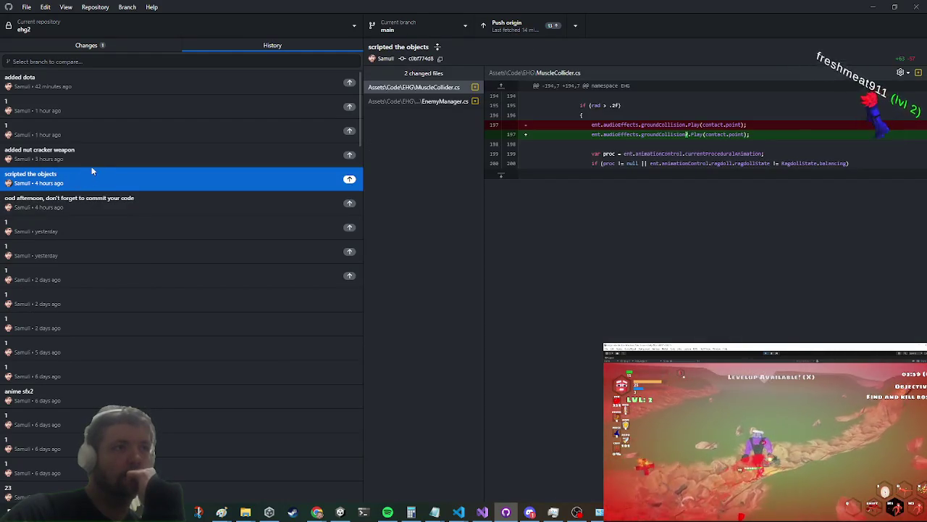
click(107, 154)
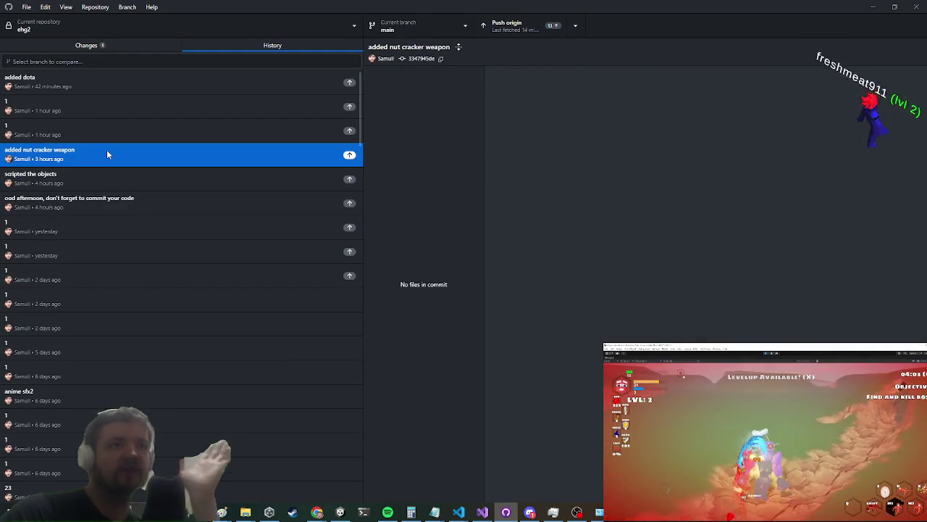
click(431, 172)
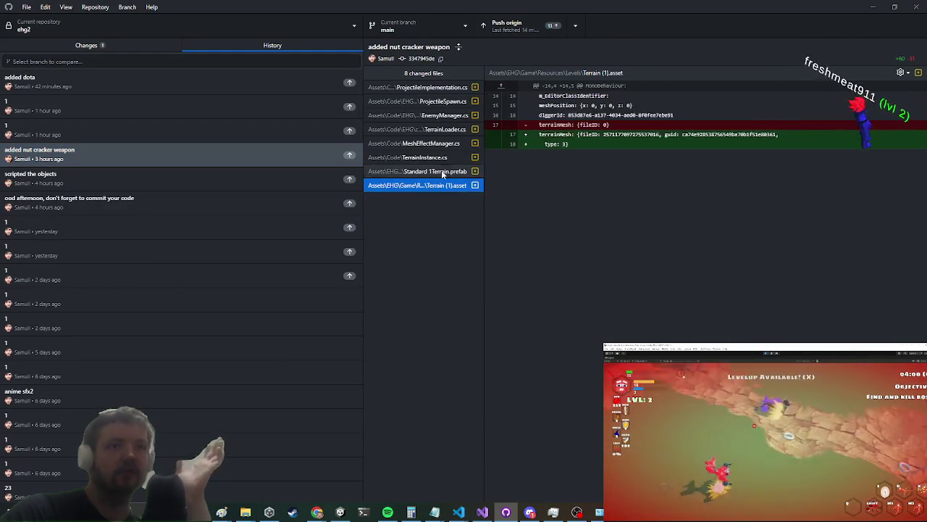
click(407, 187)
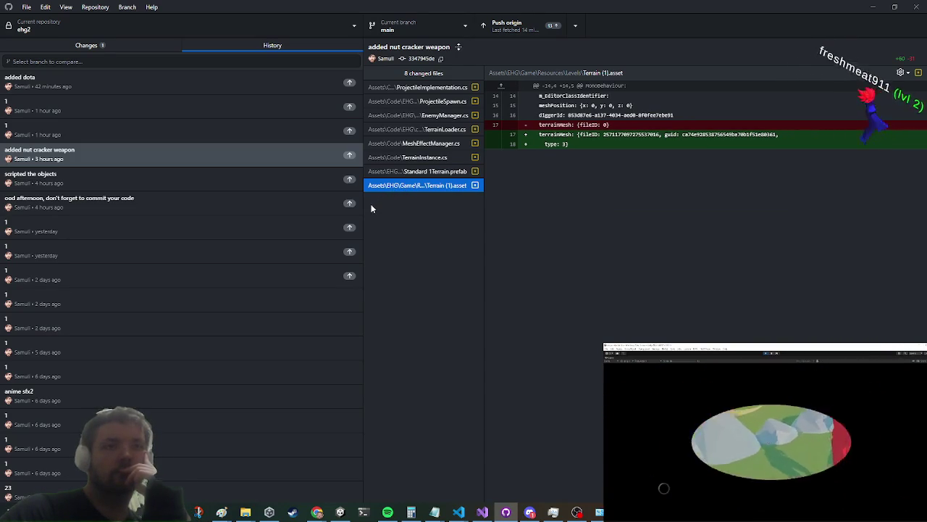
click(114, 136)
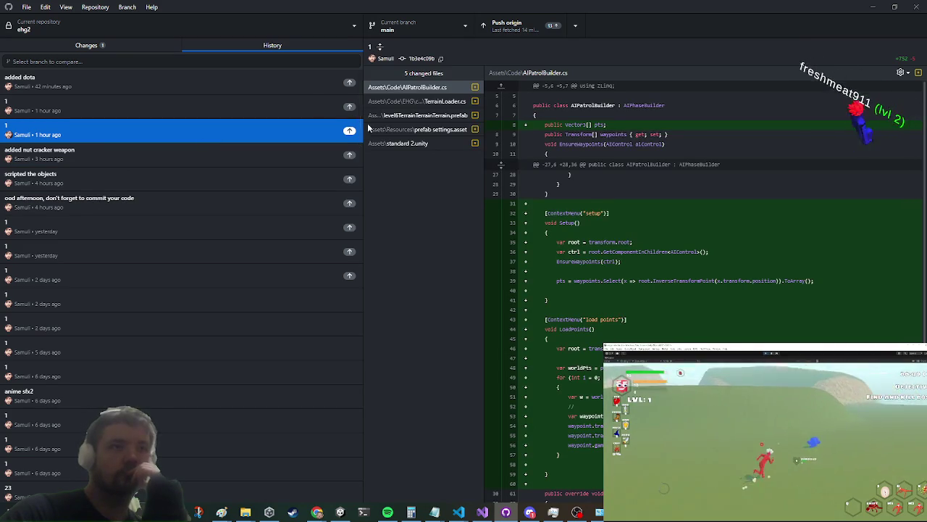
click(405, 129)
click(395, 144)
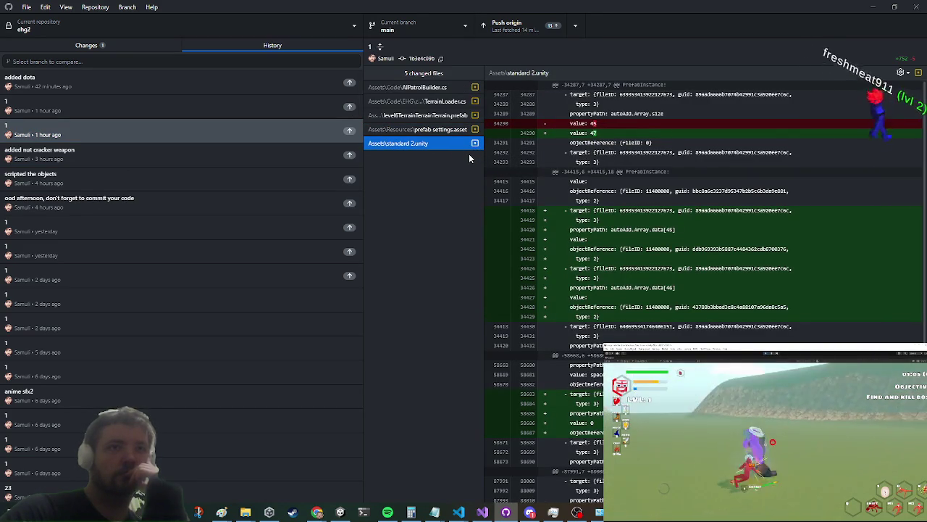
Find the diggerId change in the added dota commit's Standard 1.asset, then minimize GitHub Desktop
right_click(418, 145)
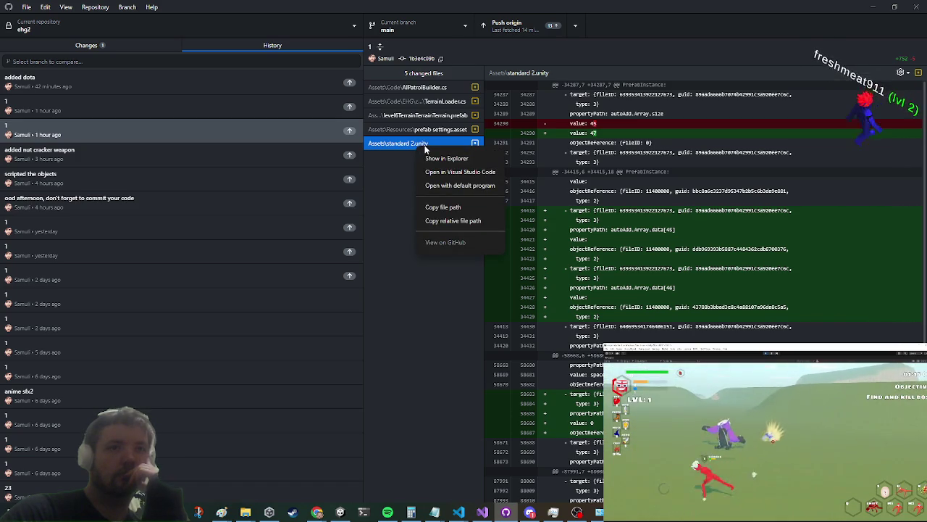
click(392, 250)
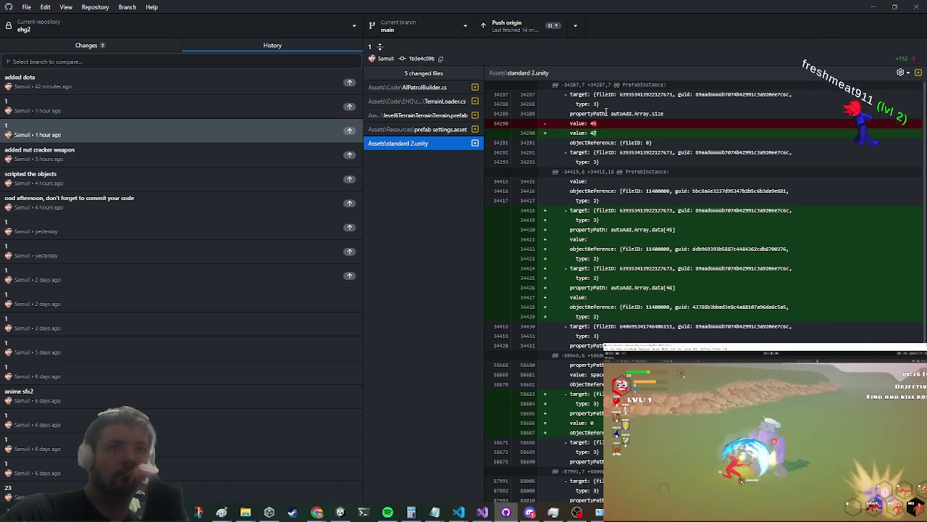
scroll(576, 144, down, 1)
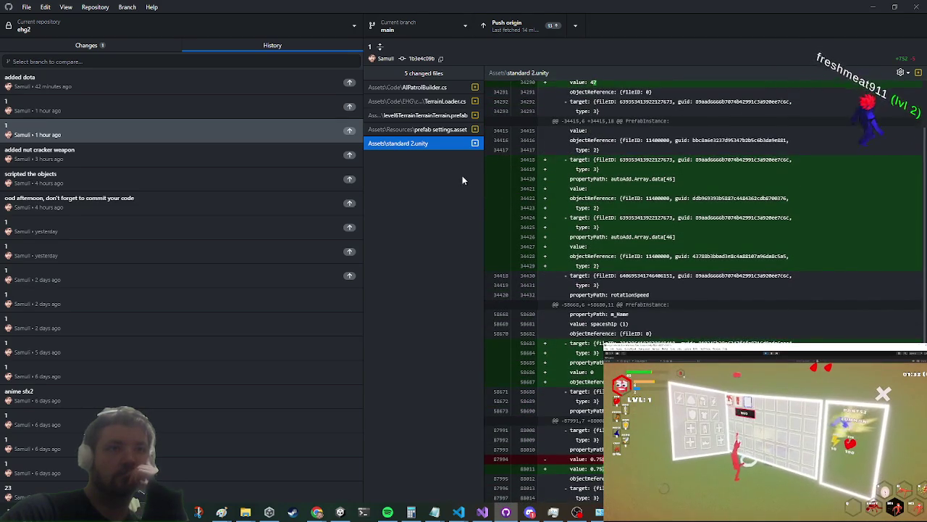
click(116, 114)
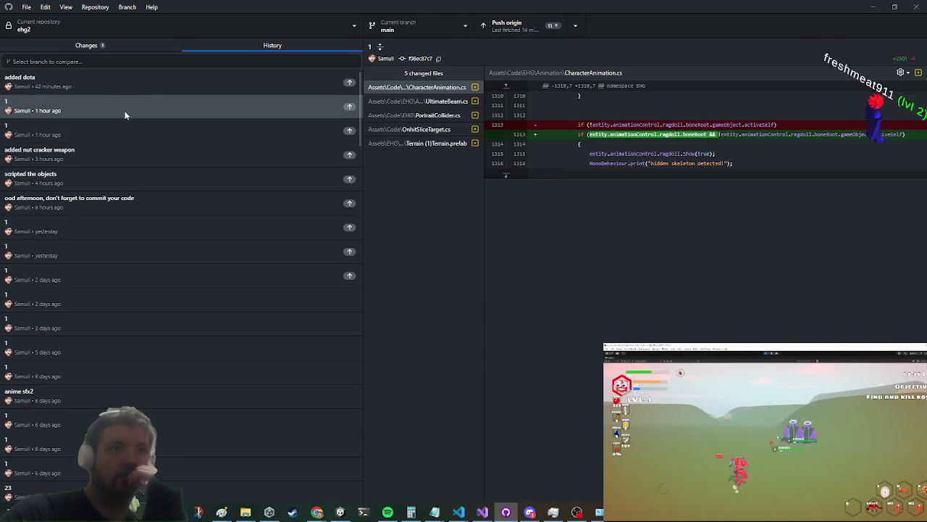
click(150, 92)
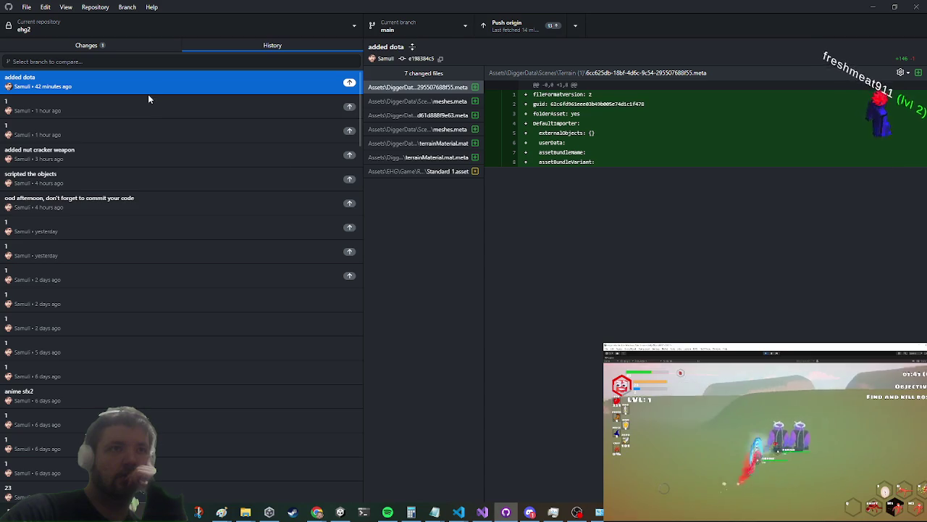
click(406, 171)
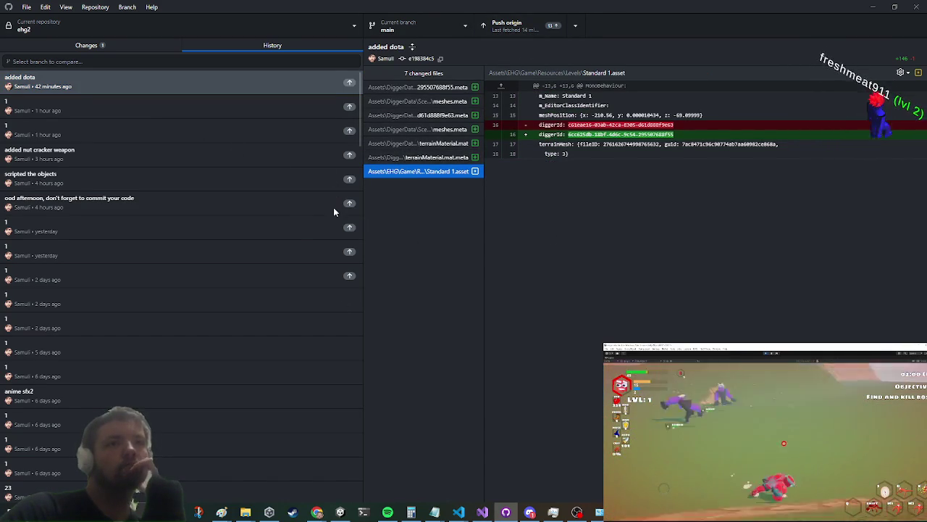
click(873, 6)
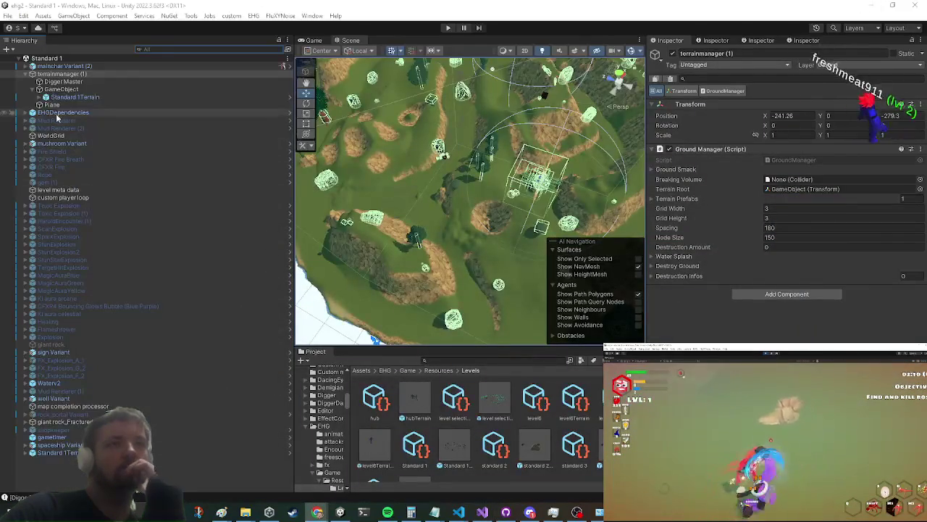
Delete Standard 1Terrain, select terrainmanager (1), start play mode, and bring up the TerrainLoader code
click(76, 97)
right_click(78, 97)
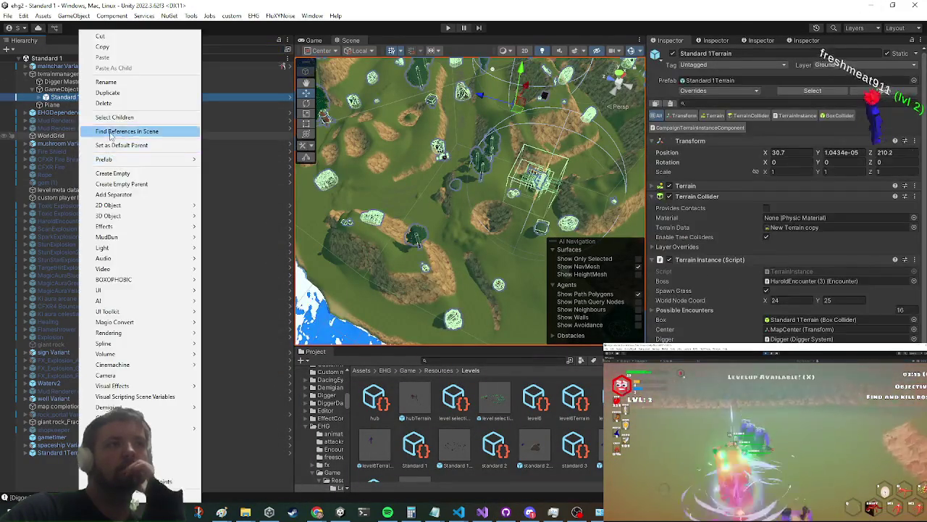
click(112, 113)
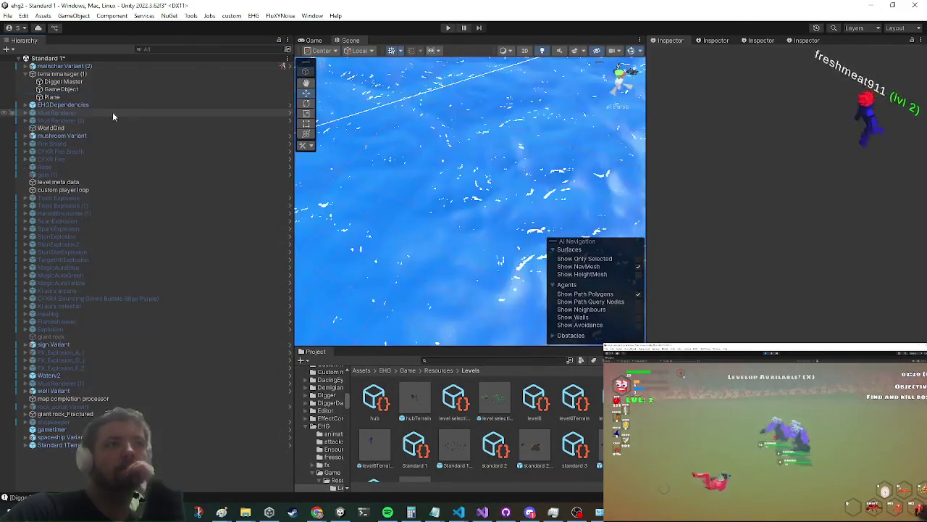
click(49, 75)
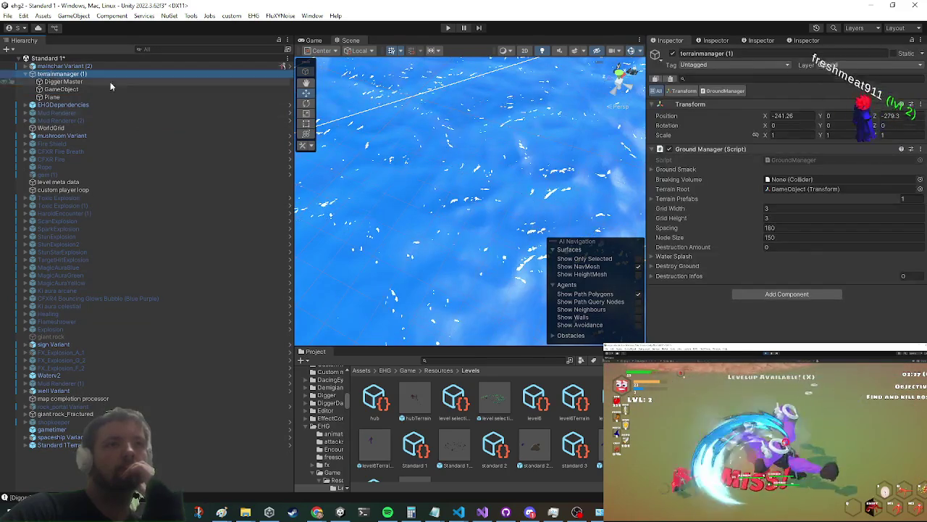
click(451, 29)
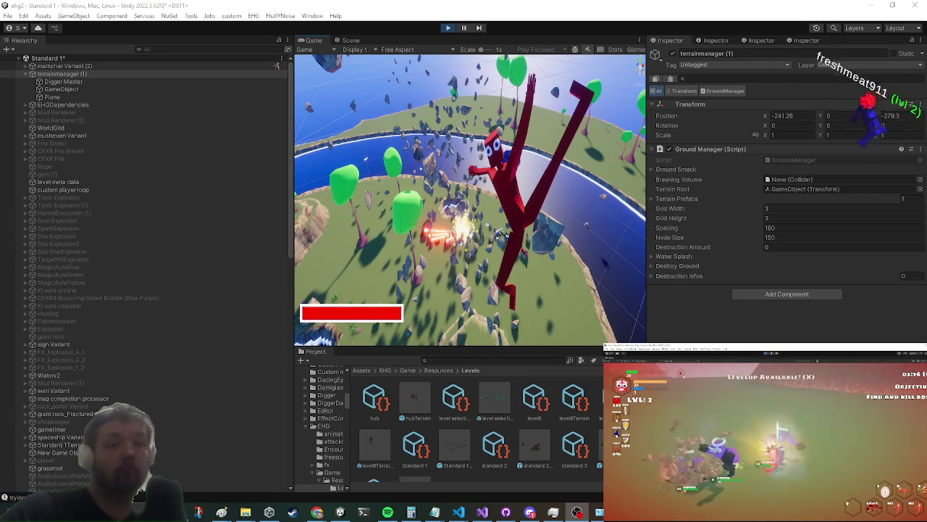
click(480, 512)
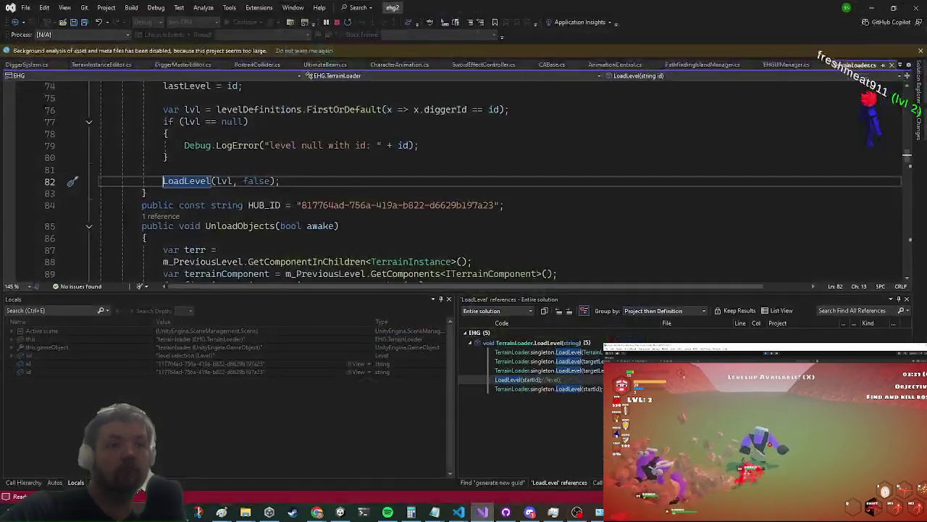
scroll(428, 150, up, 6)
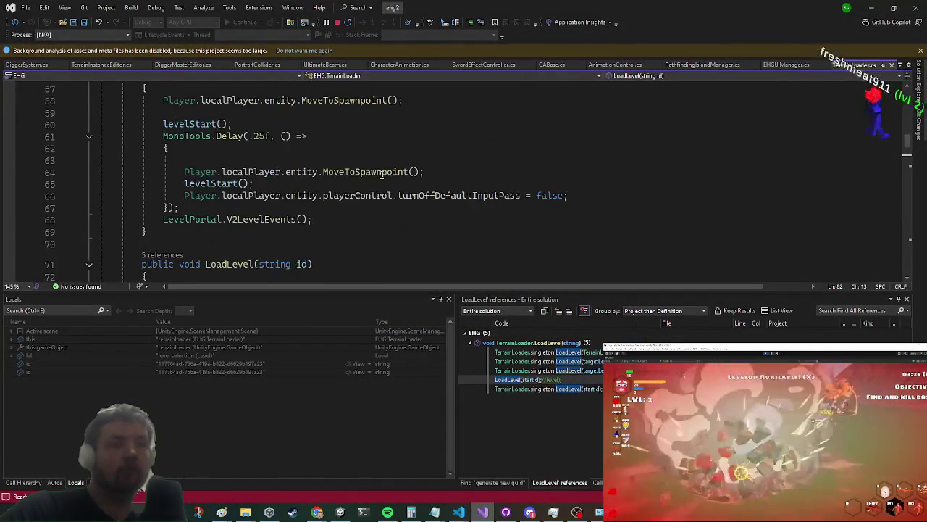
scroll(428, 151, up, 1)
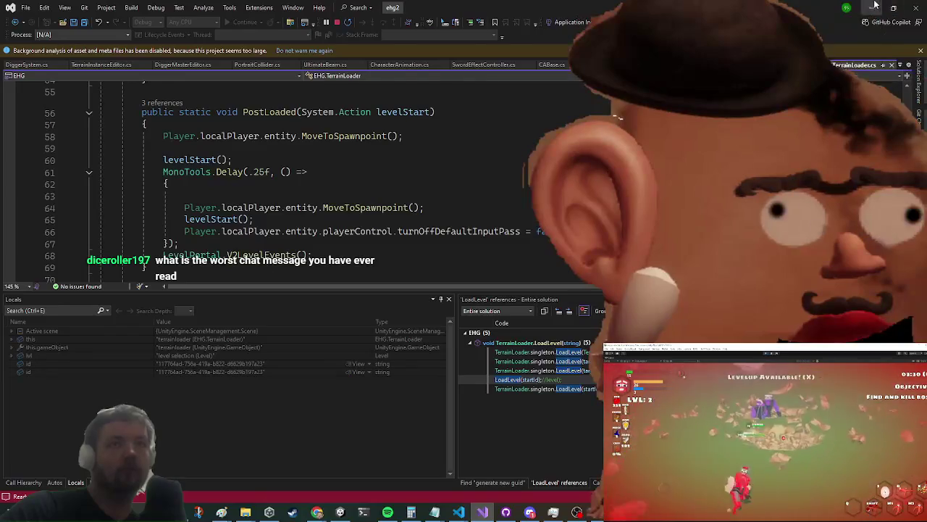
key(alt+Tab)
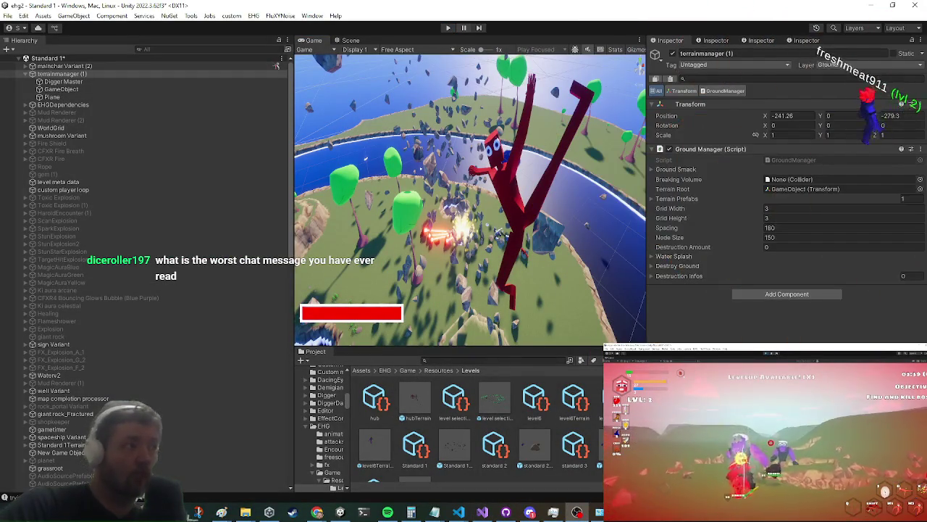
Stop play, add a Terrain Loader component to terrainmanager (1), and play again
key(ctrl+p)
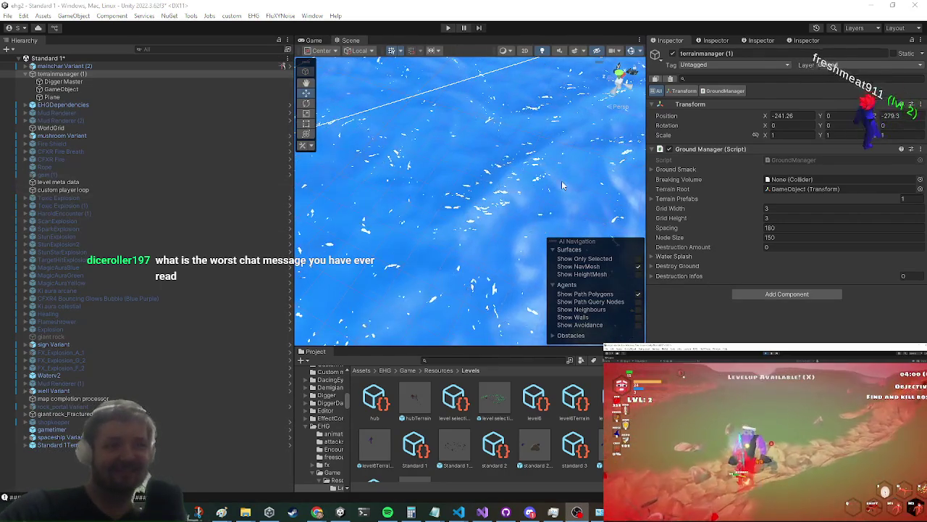
click(760, 293)
text(terrainload)
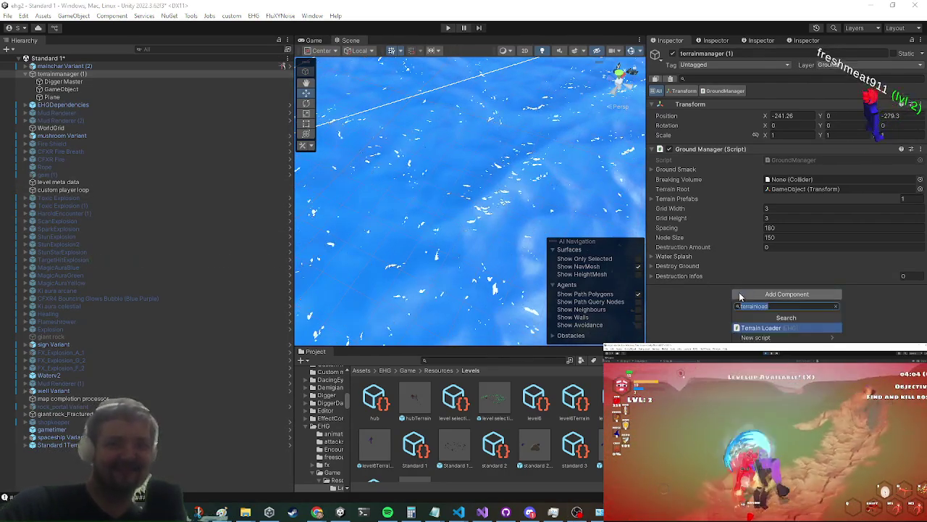
click(761, 330)
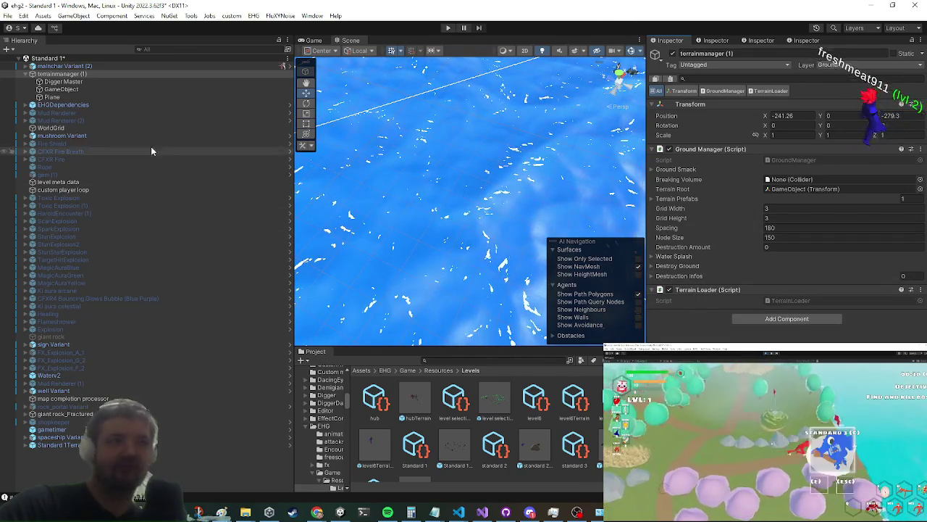
click(449, 28)
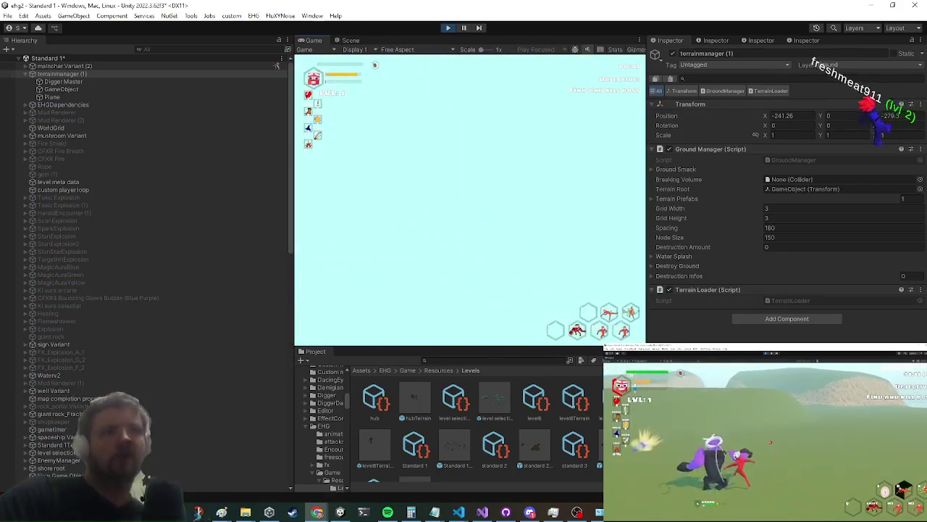
Play in a maximized Game view until YOU DIED, briefly checking Task Manager
key(shift+space)
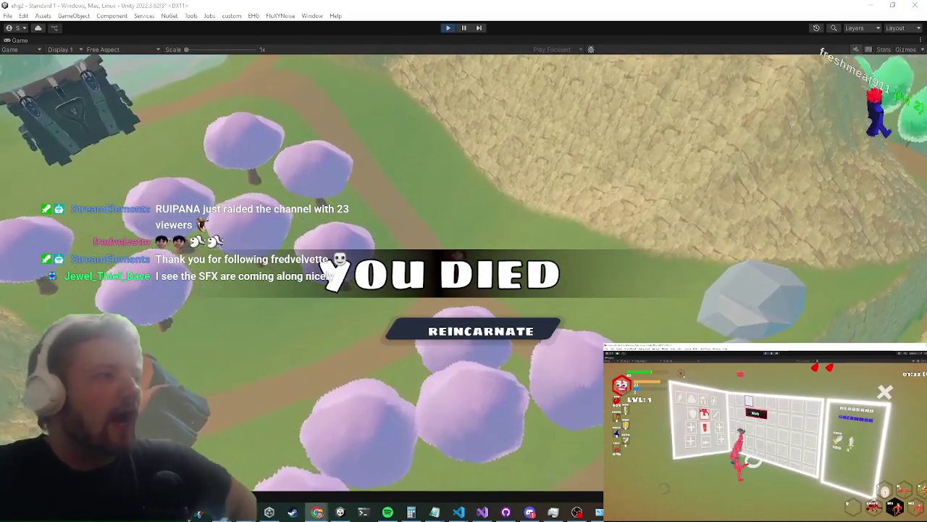
key(ctrl+shift+Escape)
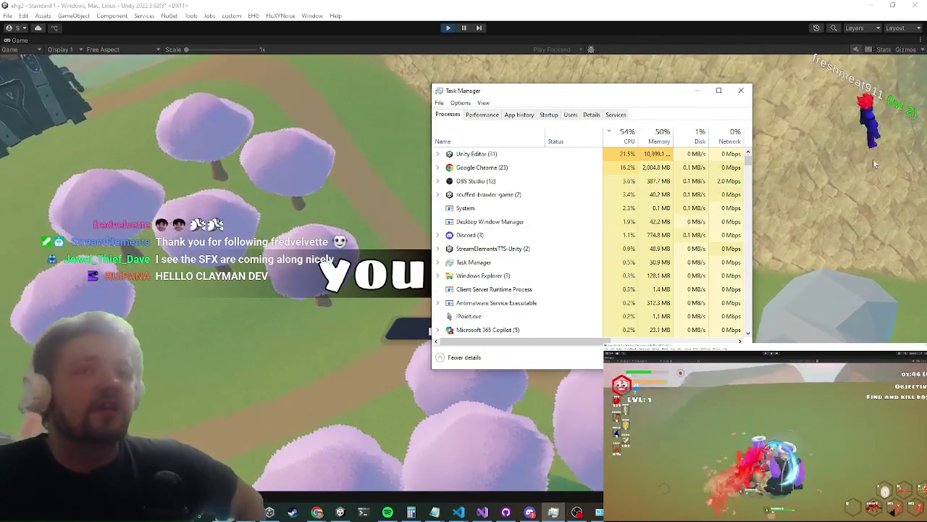
click(697, 93)
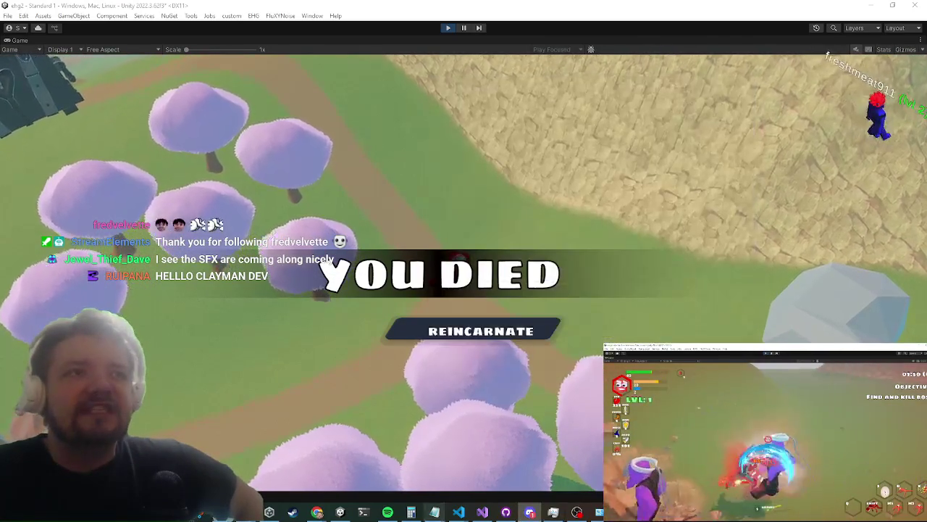